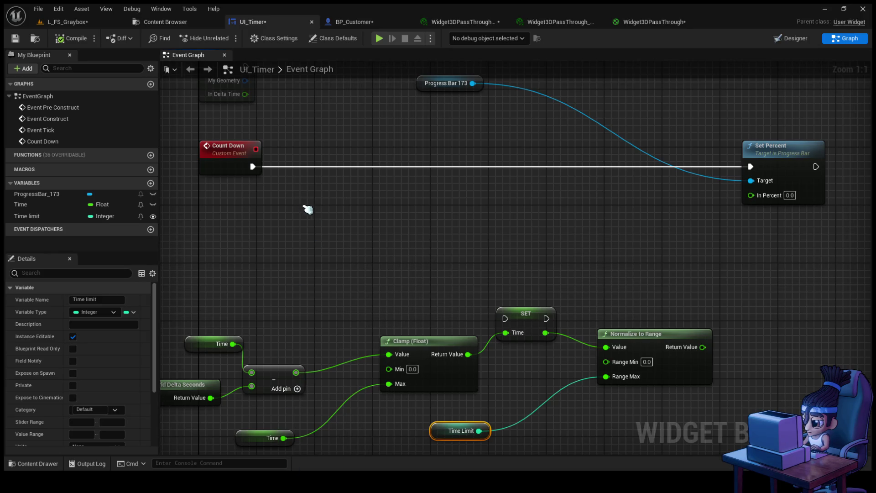
- Undo the Time Limit variable change back to Float, restoring the SET wiring near Event Tick
mouse_move(319, 254)
left_mouse_down()
mouse_move(322, 329)
mouse_move(290, 379)
mouse_move(298, 226)
left_mouse_up()
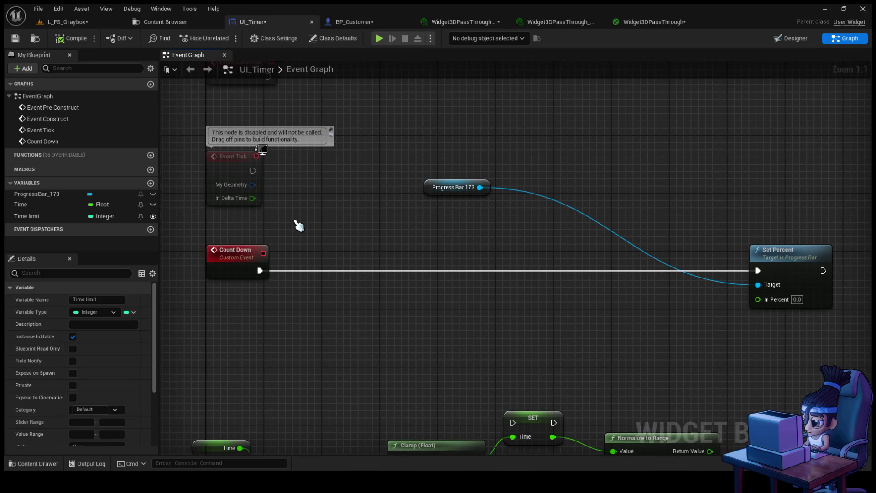
left_click(333, 312)
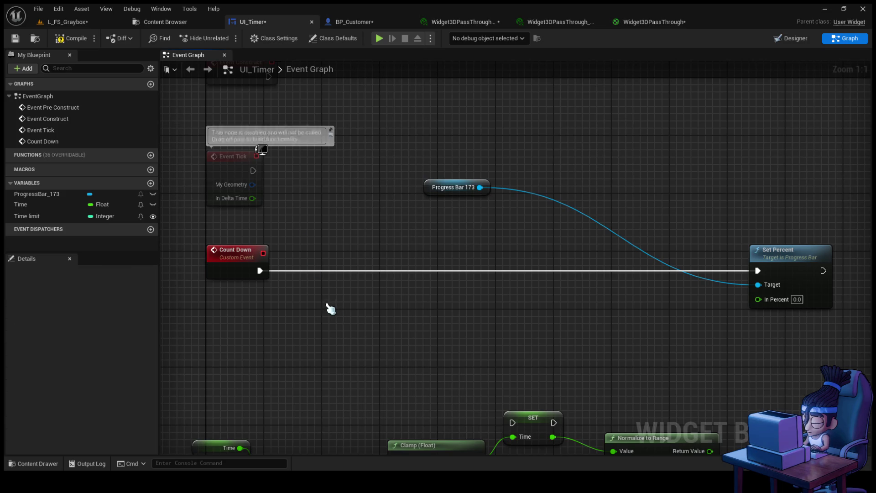
key("ctrl+z")
key("ctrl+z")
key("ctrl+z")
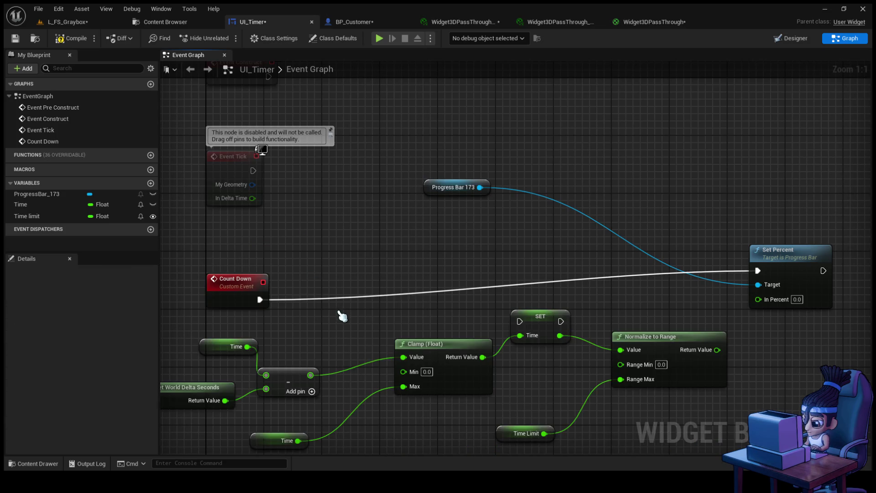
key("ctrl+z")
key("ctrl+z")
key("ctrl+z")
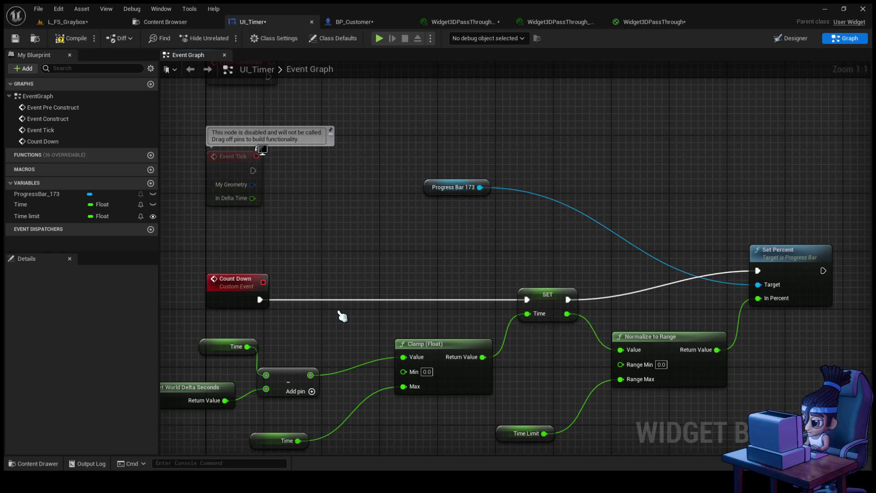
- Call Count Down from Event Tick, compile UI_Timer, and play-test L_FS_Graybox
left_click(43, 141)
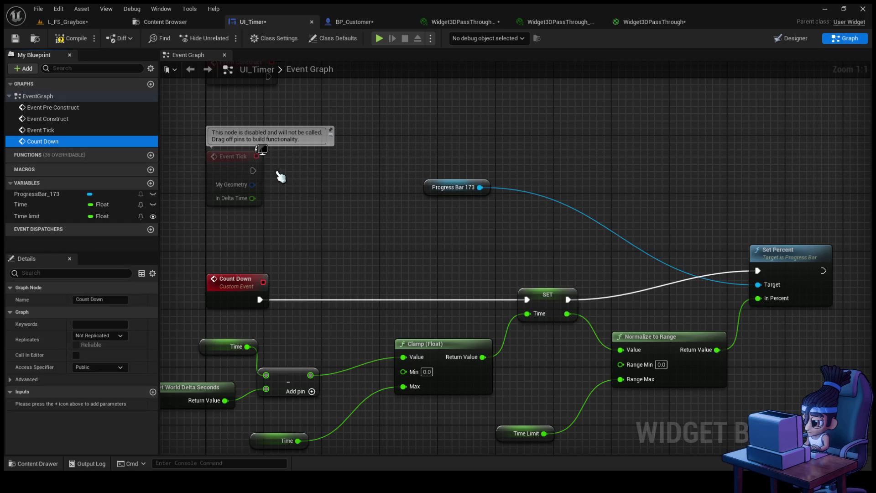
left_click_drag(252, 181, 253, 172)
left_click(359, 157)
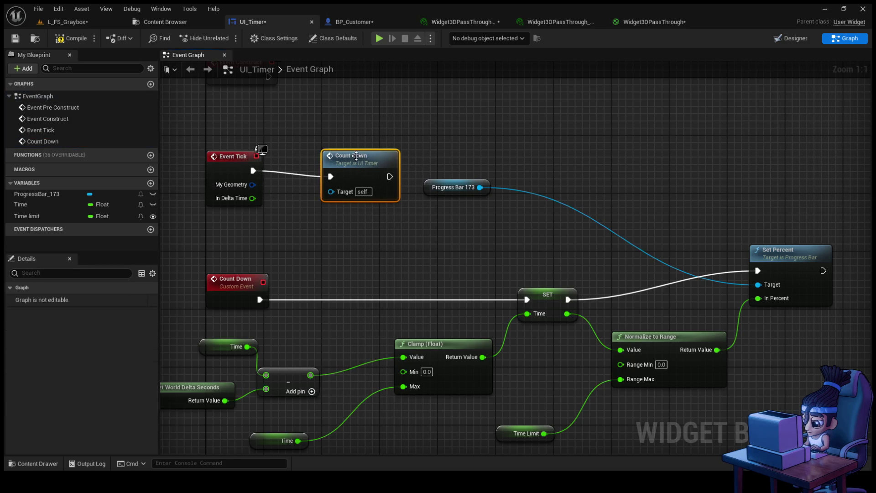
left_click(72, 39)
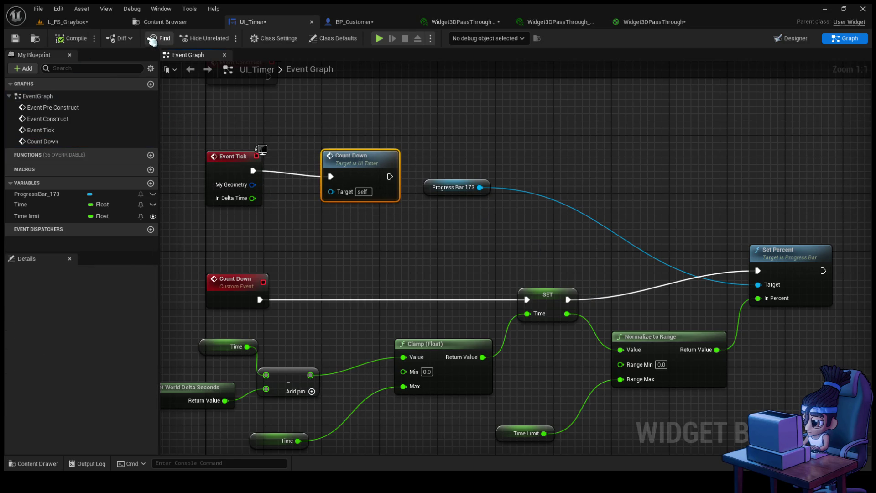
left_click(78, 22)
left_click(225, 38)
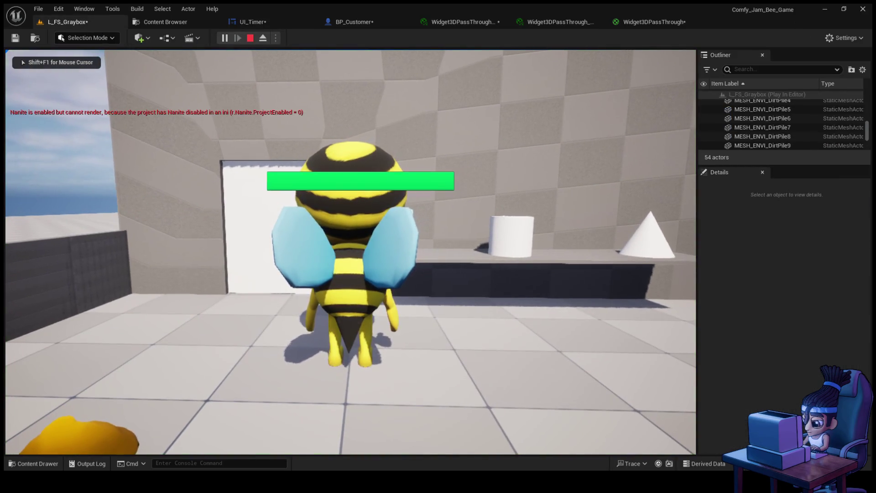
key("w")
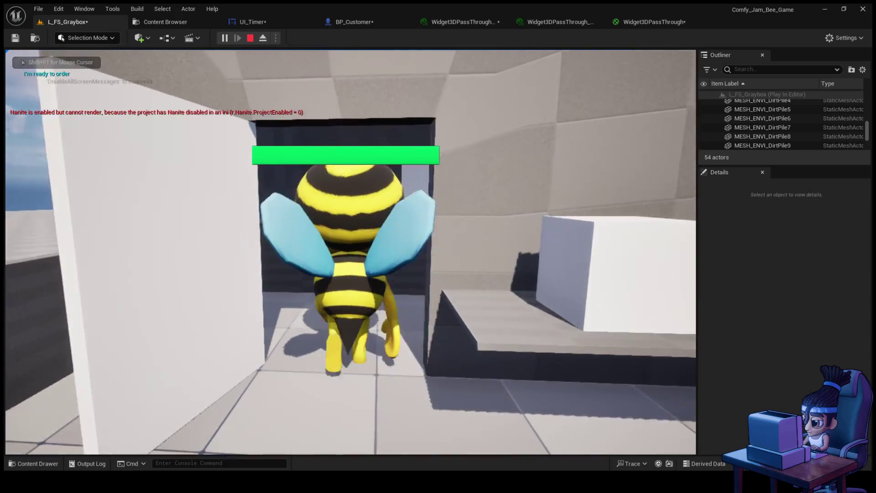
key("w")
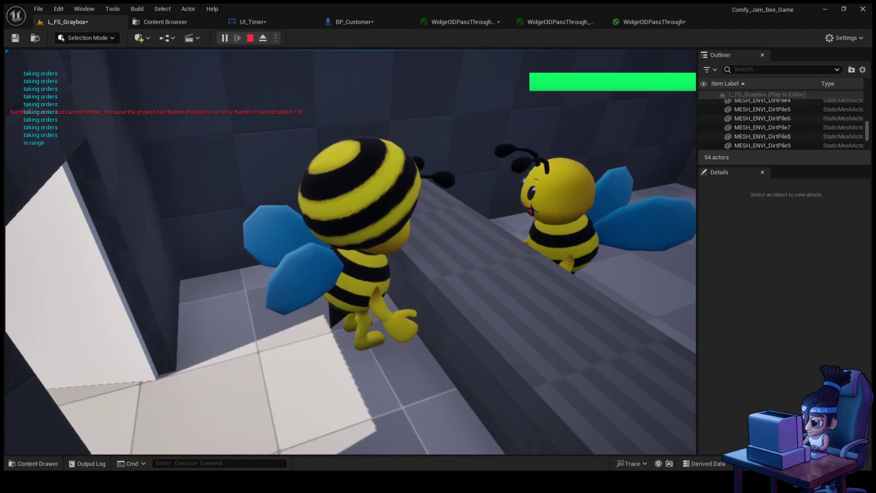
key("s")
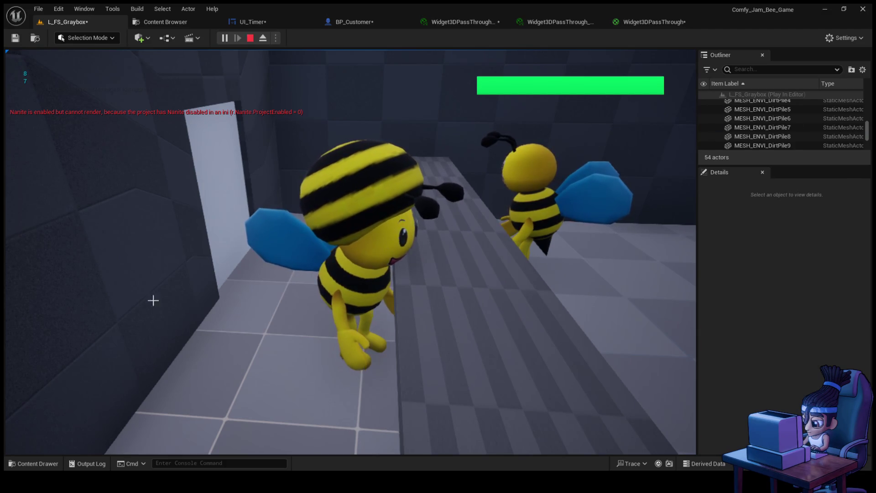
key("Escape")
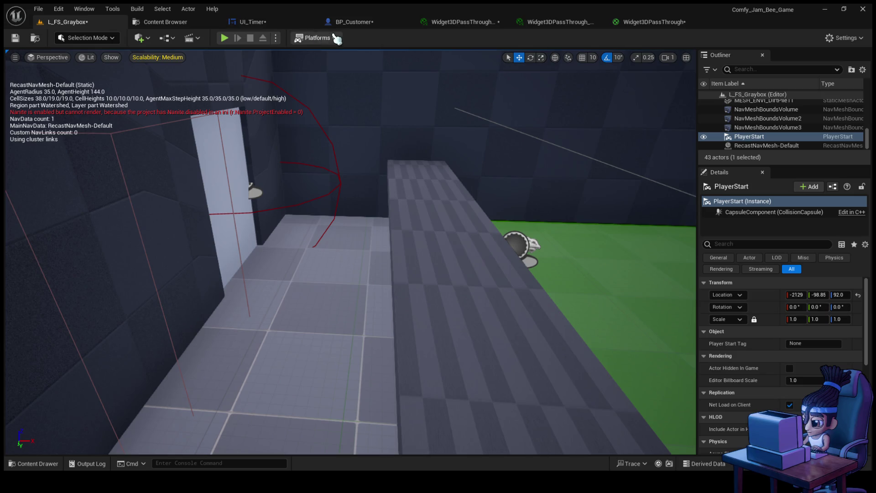
- From BP_Customer, browse the Content Drawer to Characters > Bee_MainC and open BP_ThirdPersonCharacter
left_click(352, 22)
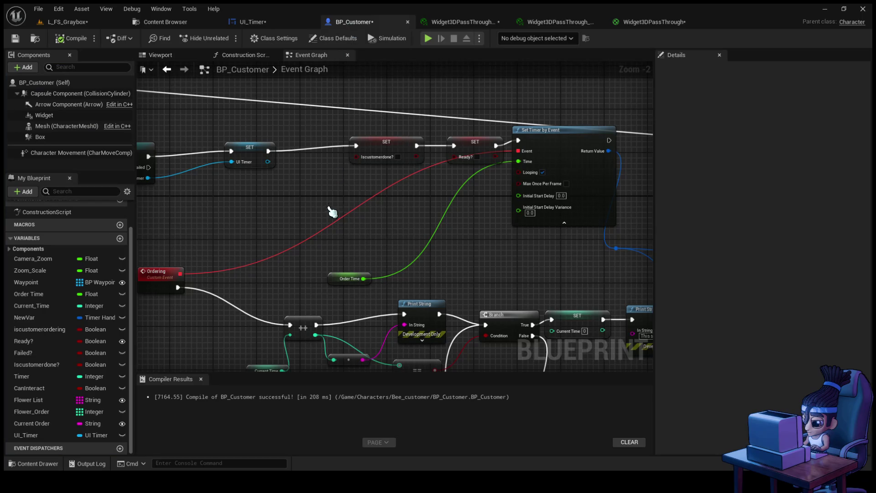
scroll(331, 222, "down", 1)
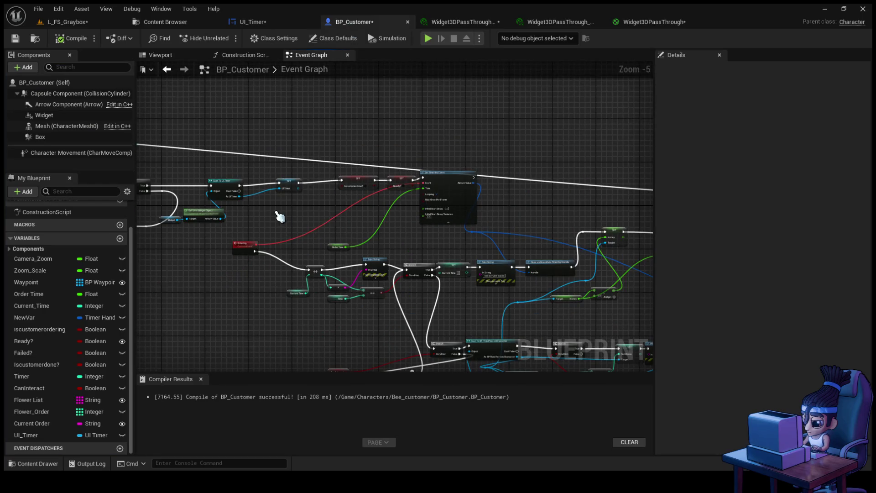
scroll(280, 216, "down", 2)
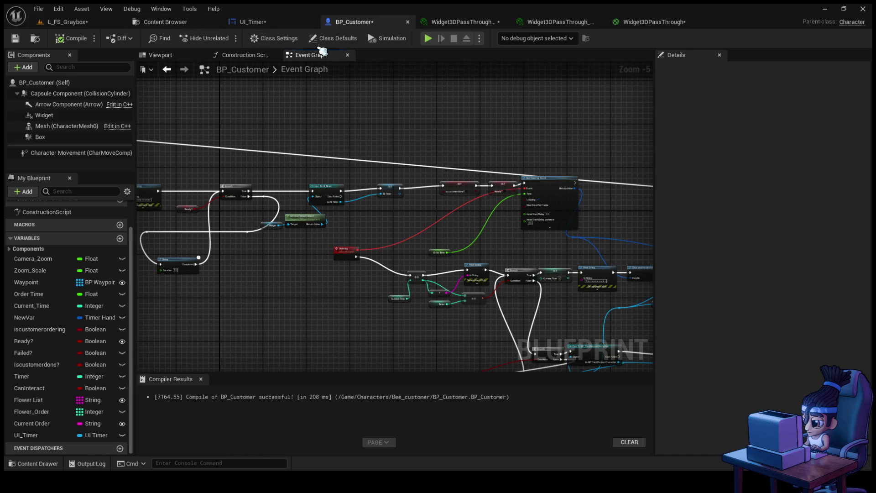
left_click(44, 465)
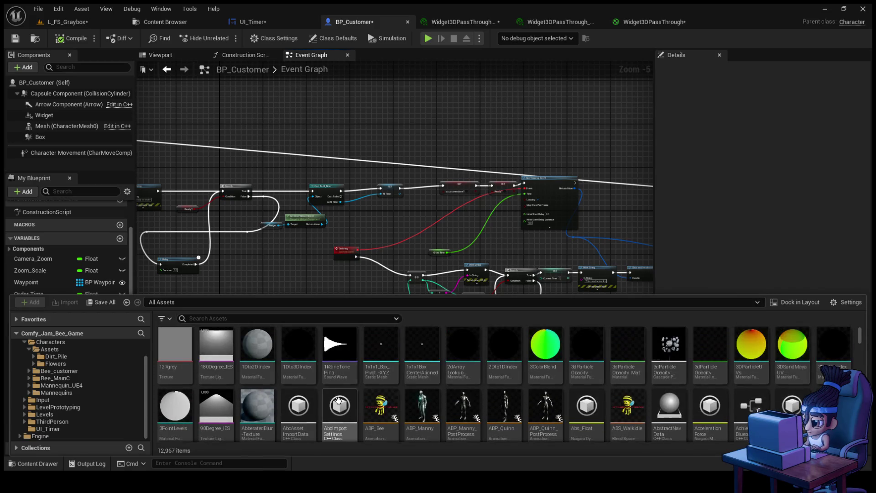
left_click(54, 342)
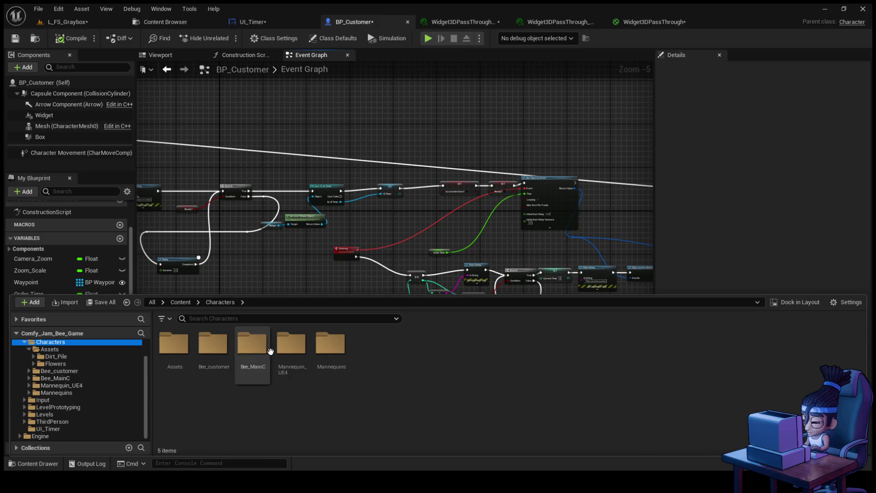
double_click(252, 345)
double_click(327, 375)
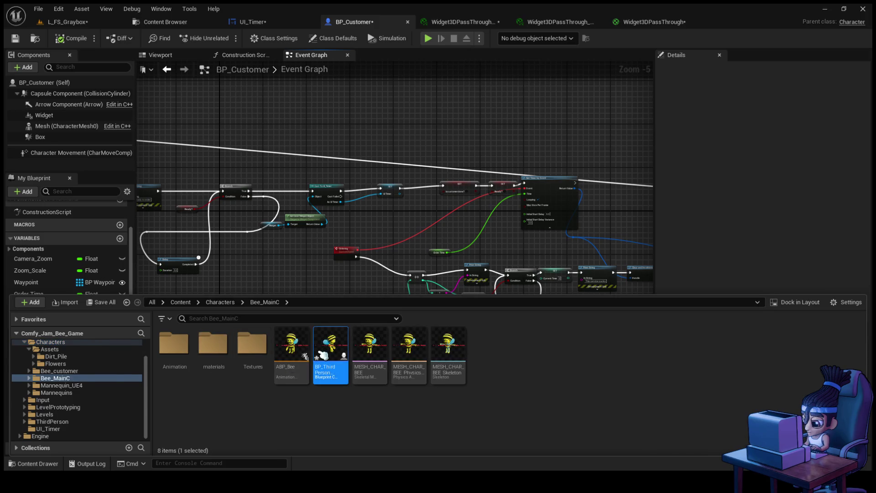
left_click_drag(386, 158, 420, 309)
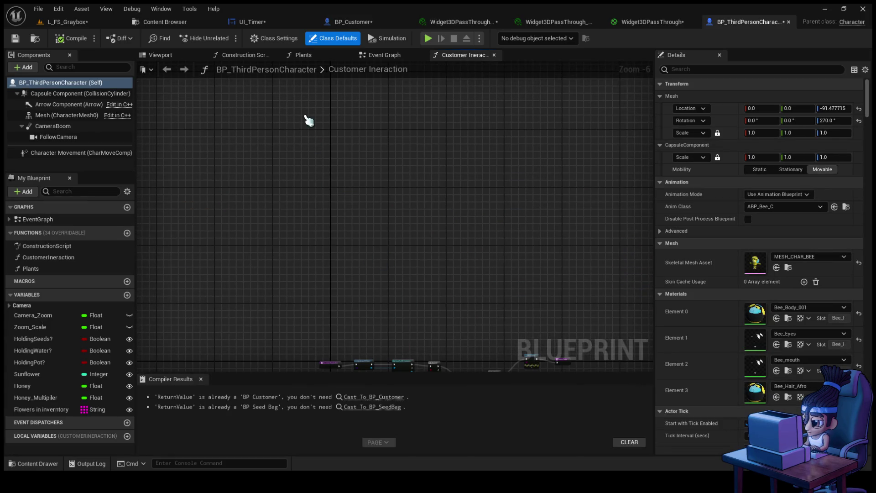
- Place a Debug Key T event beside the Debug Key M honey setter in the Event Graph
left_click(375, 55)
scroll(409, 157, "down", 5)
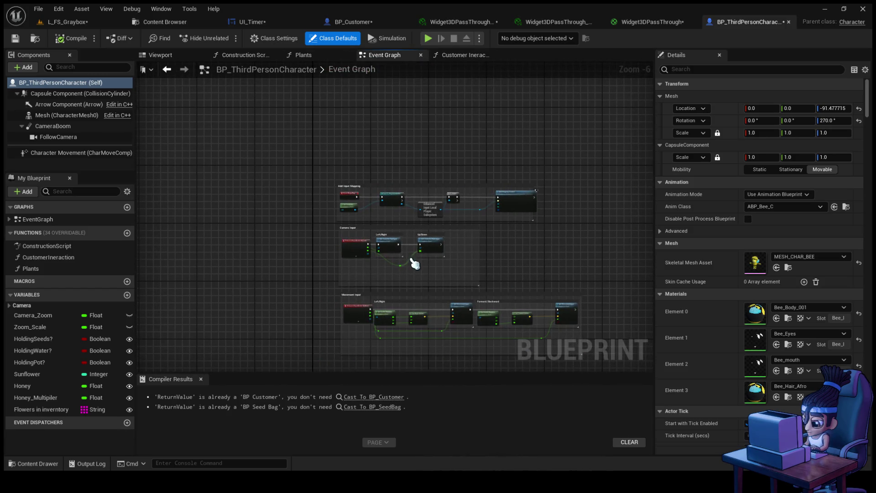
left_click_drag(412, 256, 424, 137)
scroll(413, 213, "up", 3)
left_click_drag(412, 213, 393, 224)
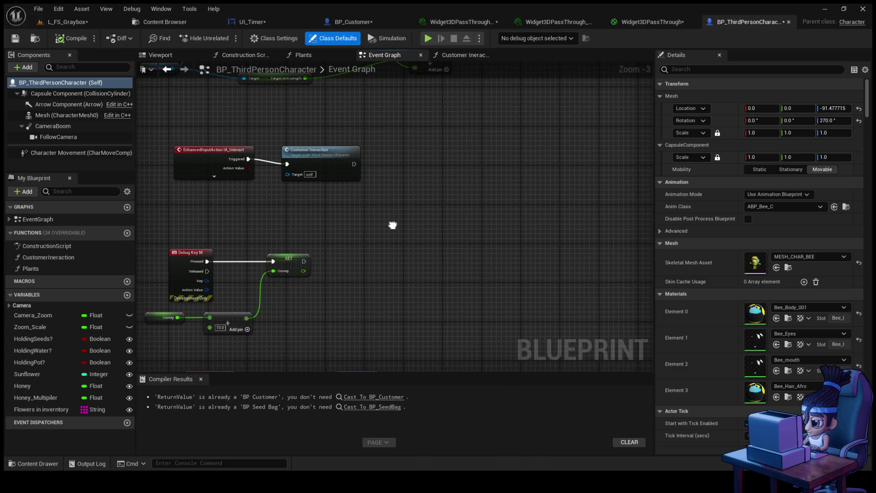
scroll(438, 210, "down", 1)
scroll(438, 210, "up", 2)
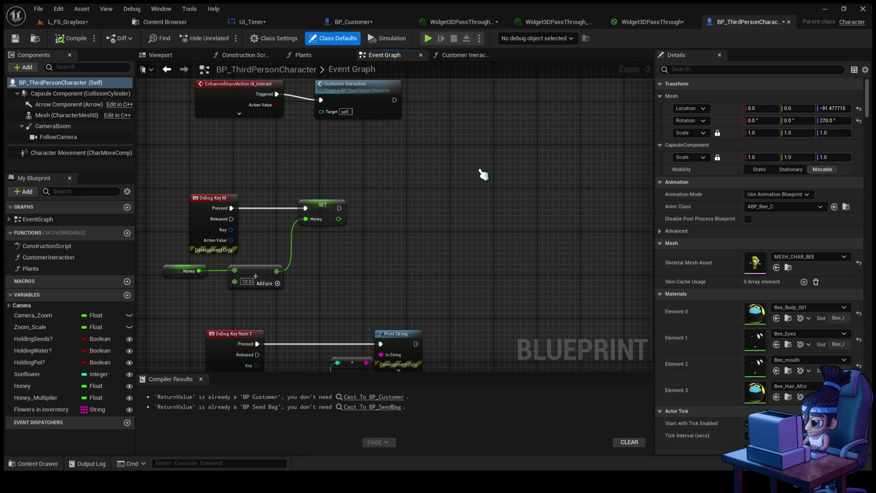
key("ctrl+v")
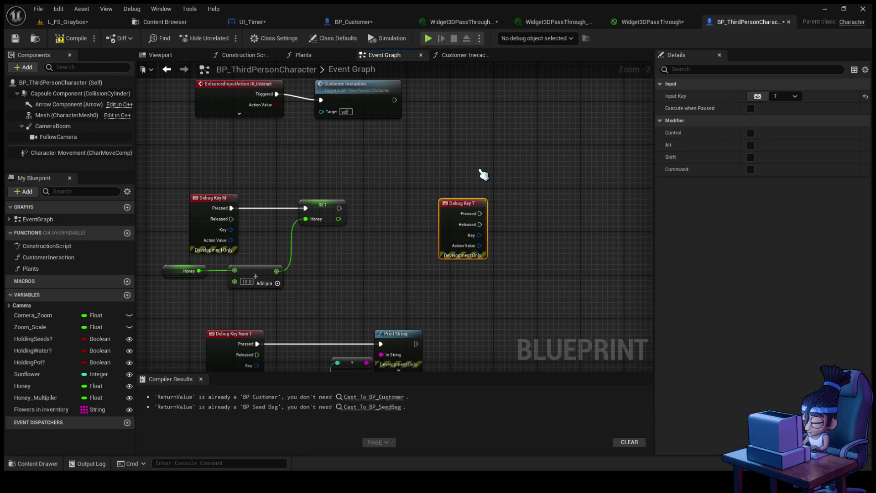
- Create a UI Timer widget from Debug Key T's Pressed output and compile
scroll(481, 172, "up", 2)
mouse_move(416, 210)
left_mouse_down()
mouse_move(558, 189)
mouse_move(622, 136)
left_mouse_up()
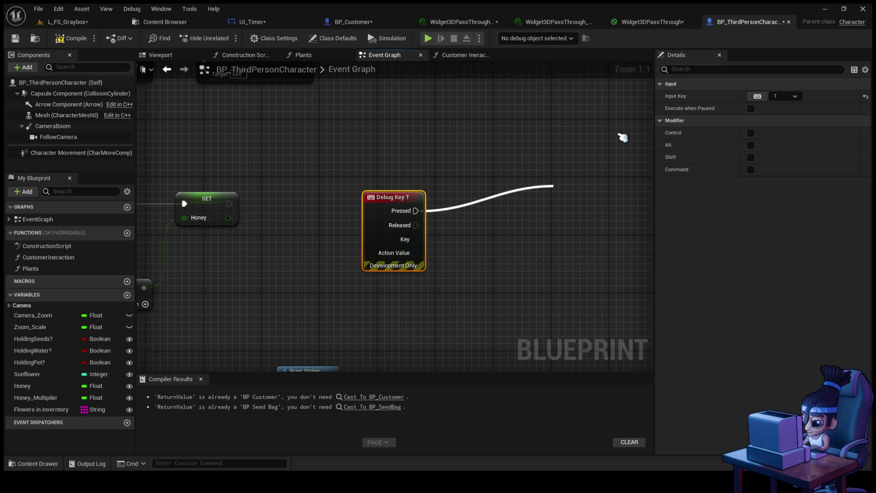
left_click(588, 200)
left_click_drag(588, 200, 567, 207)
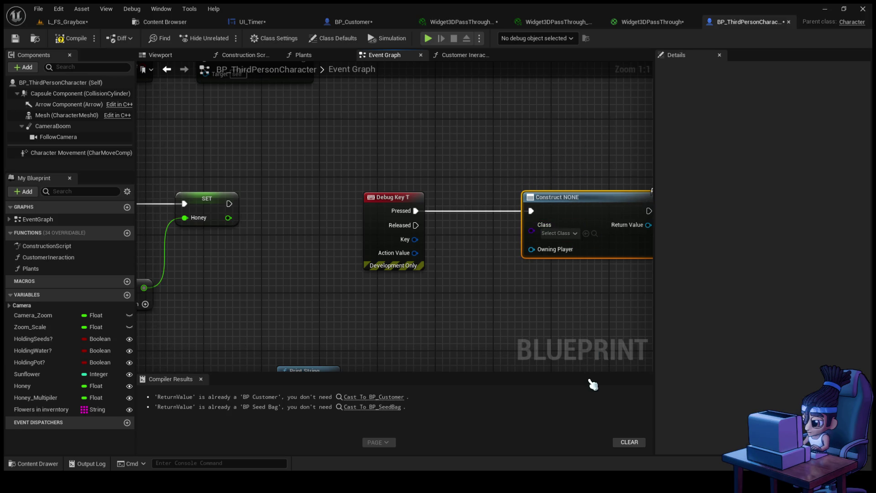
left_click(71, 38)
- Feed the player controller into the Create UI Timer Widget node's Owning Player input
left_click_drag(487, 295, 168, 250)
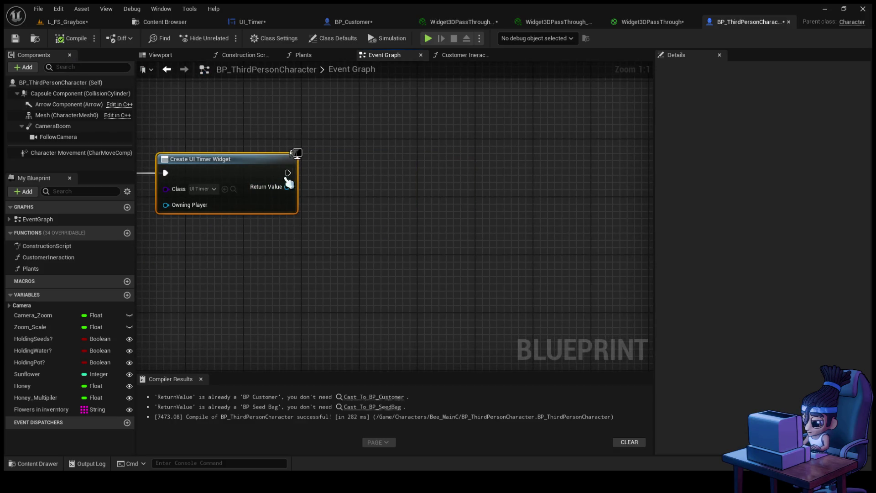
mouse_move(288, 173)
left_mouse_down()
mouse_move(341, 181)
mouse_move(318, 191)
left_mouse_up()
left_click_drag(277, 264, 353, 233)
mouse_move(338, 198)
left_mouse_down()
mouse_move(278, 242)
mouse_move(329, 197)
left_mouse_up()
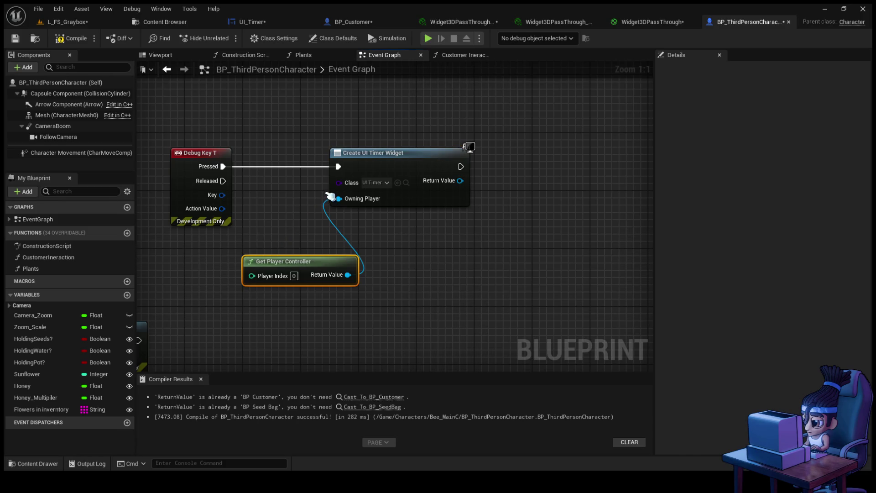
- Add the created widget to the viewport, recompile, and return to L_FS_Graybox
mouse_move(382, 173)
left_mouse_down()
mouse_move(434, 173)
mouse_move(483, 143)
left_mouse_up()
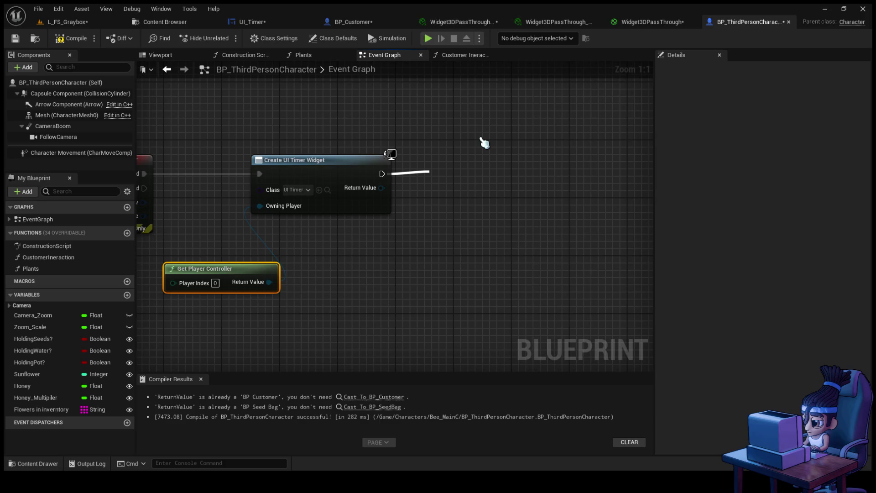
left_click(484, 143)
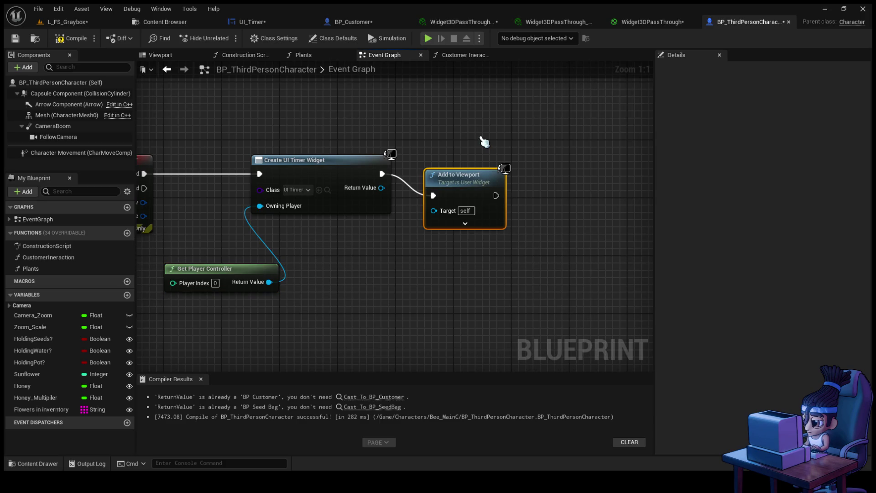
mouse_move(468, 188)
left_mouse_down()
mouse_move(482, 180)
mouse_move(456, 197)
mouse_move(385, 187)
left_mouse_up()
left_click(68, 38)
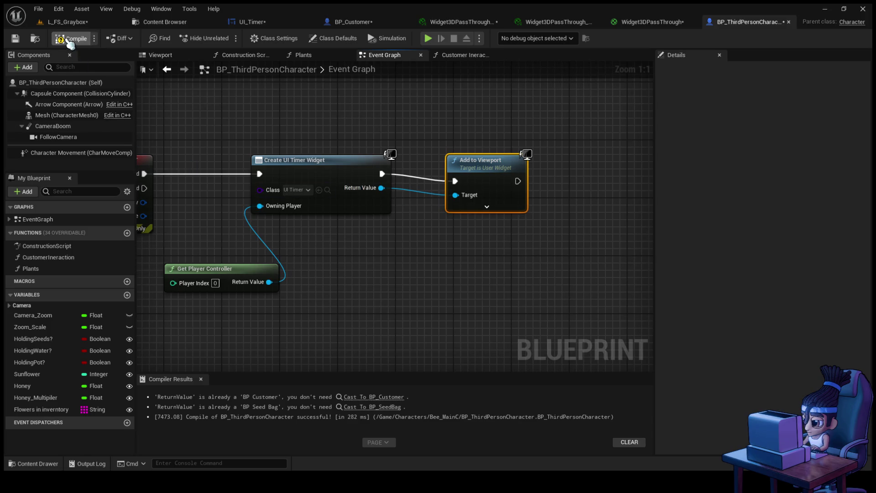
left_click_drag(362, 270, 422, 277)
left_click(68, 22)
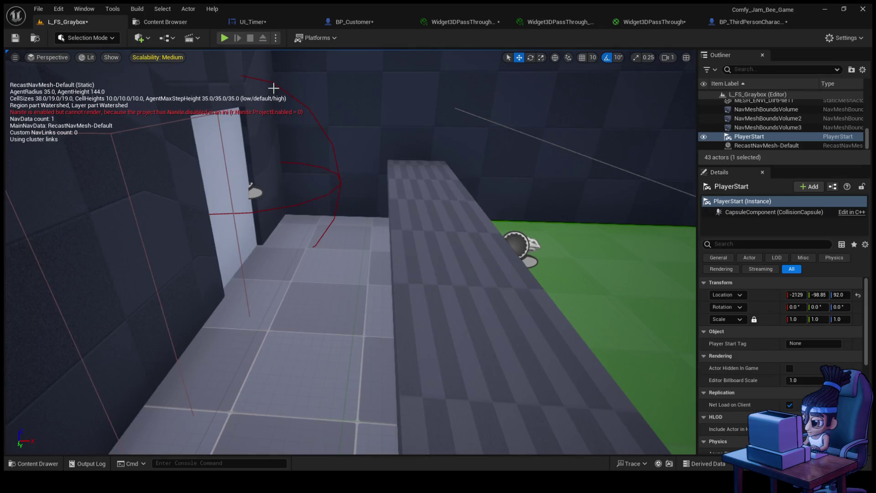
left_click(224, 38)
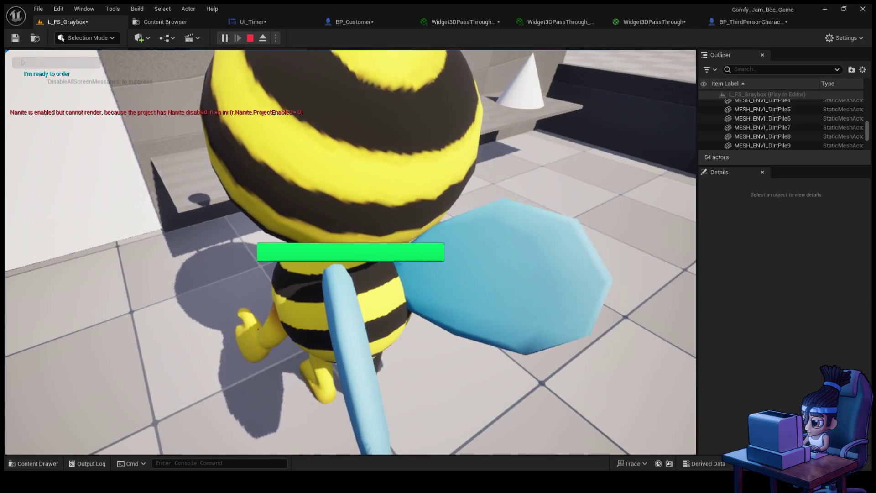
key("Escape")
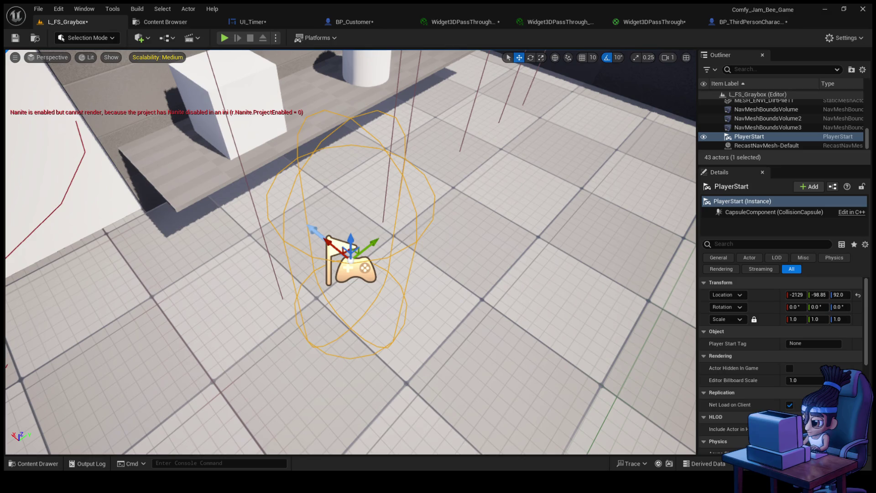
- Bring up UI_Timer's Event Graph at the Count Down clamp and Time Limit nodes
left_click(250, 22)
left_click_drag(345, 253, 434, 172)
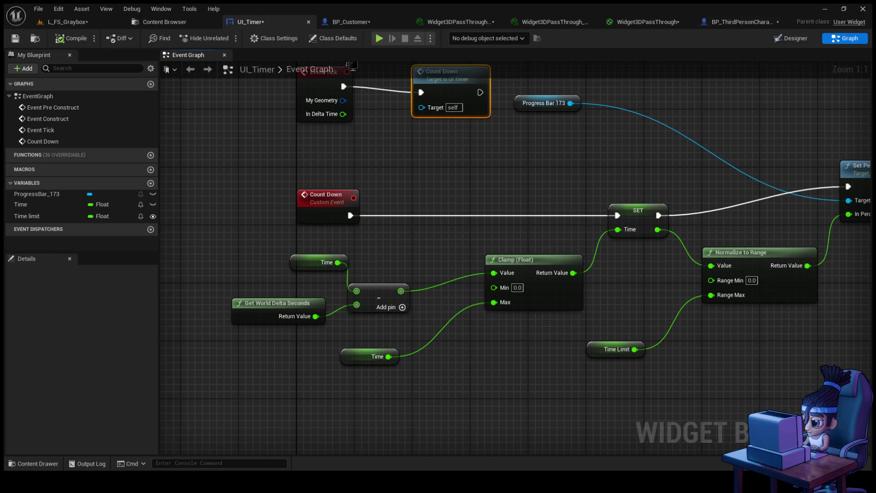
- Set Time Limit's default value to 60, compile, and play-test L_FS_Graybox
left_click(594, 351)
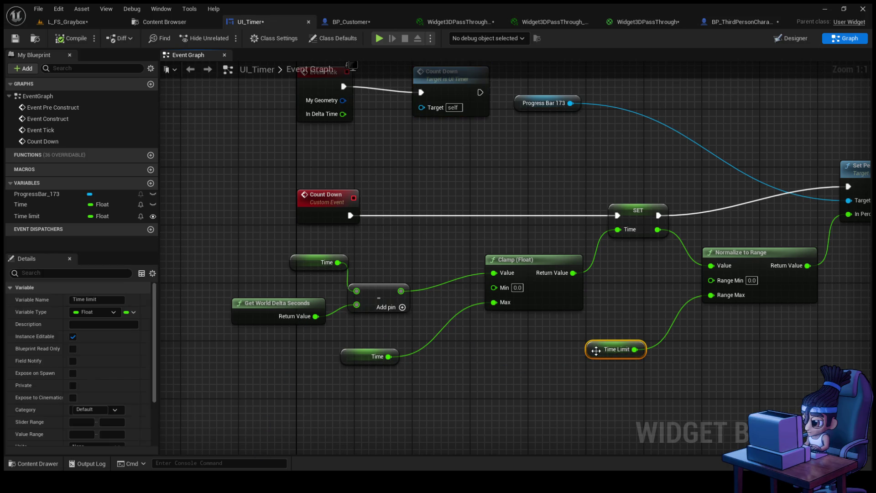
scroll(68, 426, "down", 3)
left_click(90, 442)
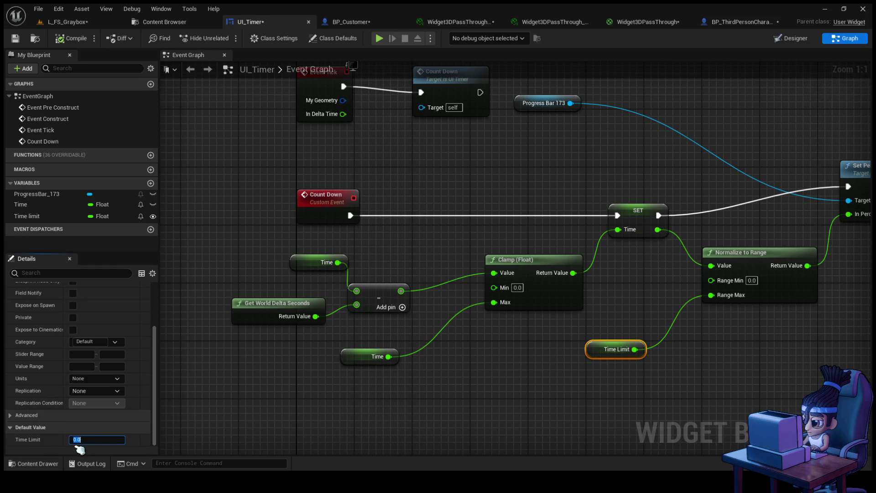
type("0")
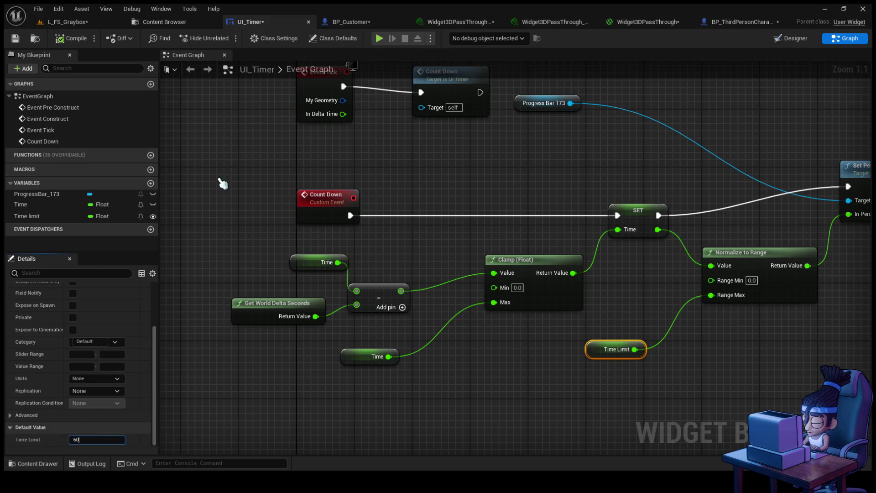
left_click(69, 41)
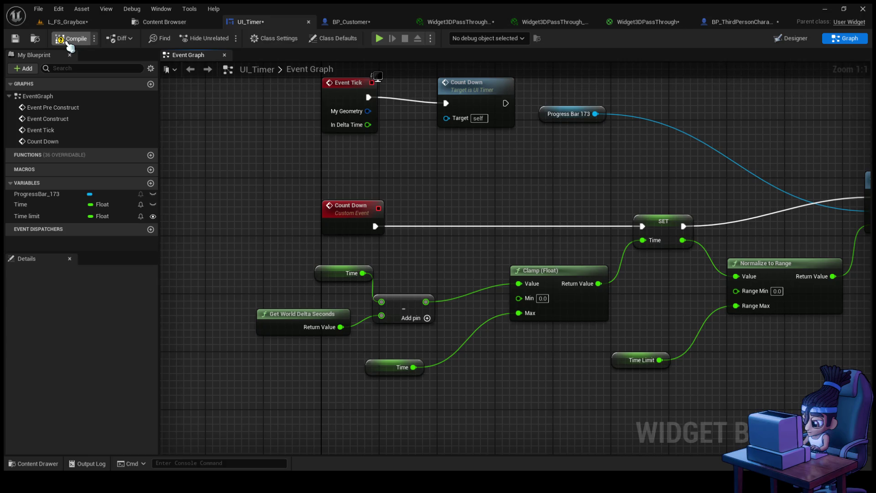
left_click(67, 22)
left_click(224, 38)
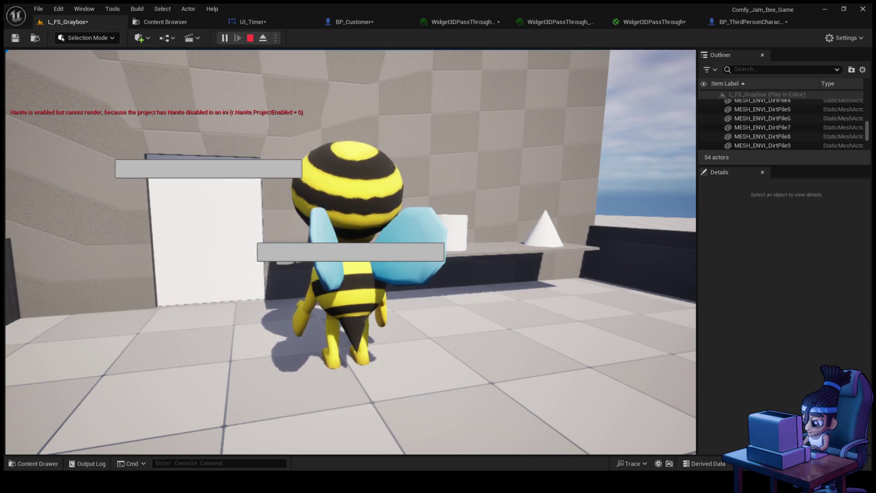
- Stop the play-test and start editing the Time variable's default value in UI_Timer
key("Escape")
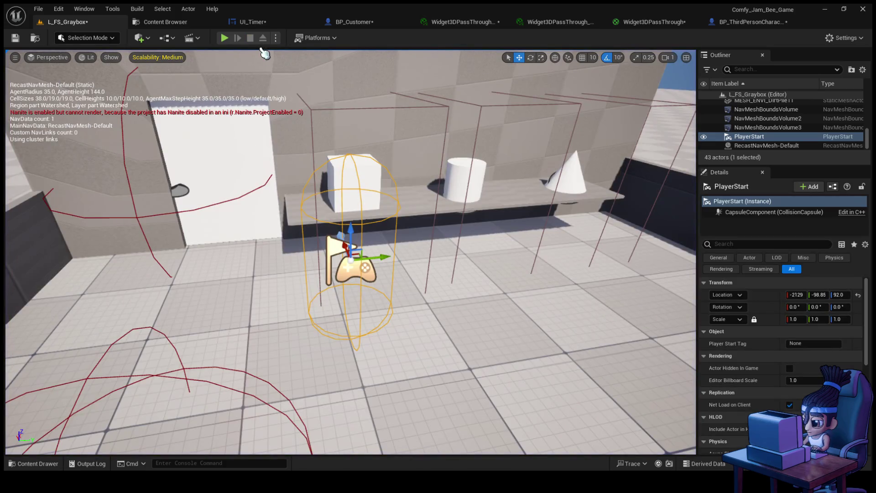
left_click(261, 23)
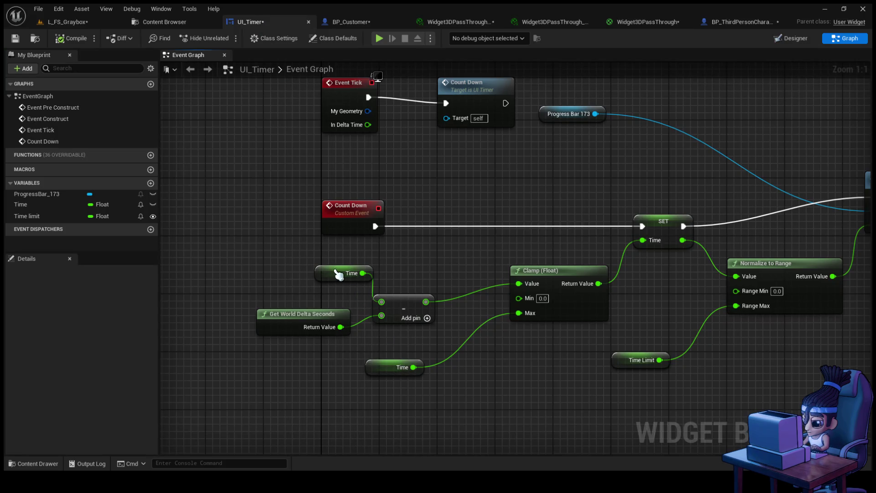
left_click(337, 273)
left_click(83, 439)
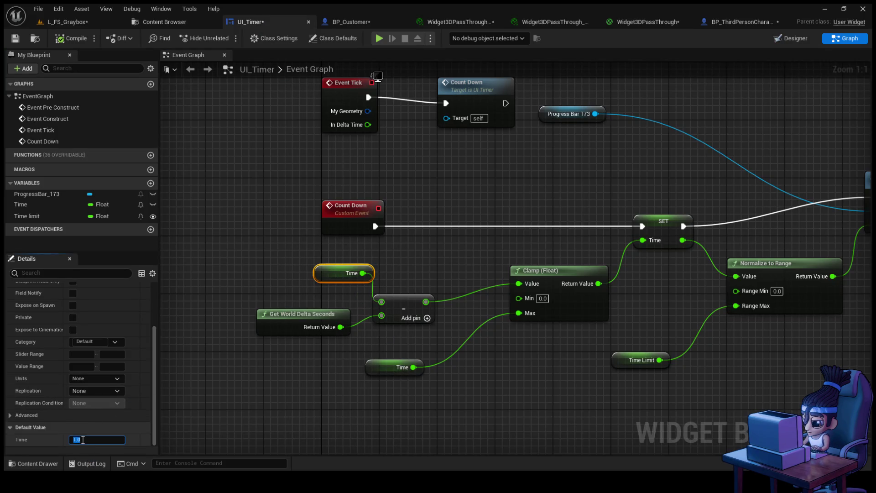
- Compile, briefly simulate, then run and stop a play-test of L_FS_Graybox
left_click(71, 38)
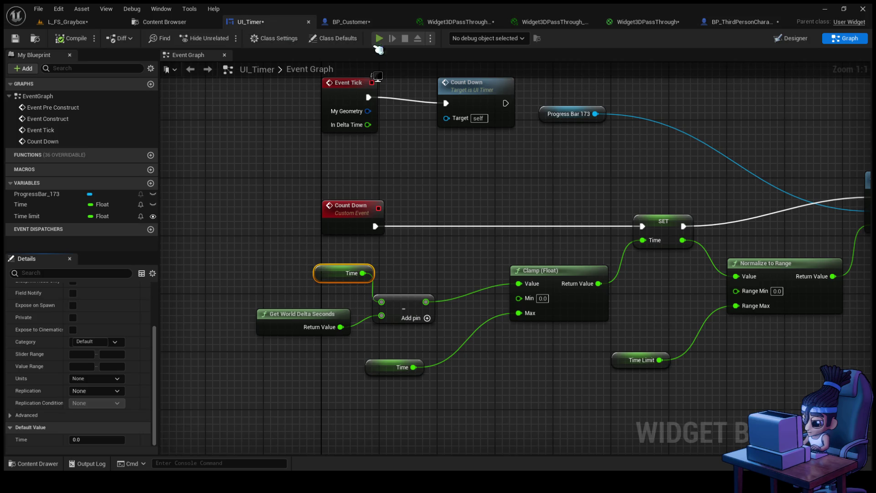
left_click(379, 38)
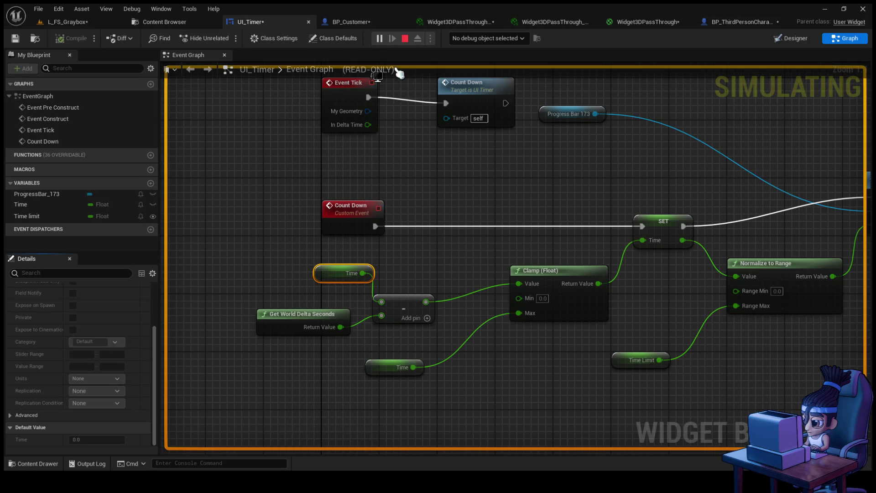
left_click(404, 39)
left_click(100, 27)
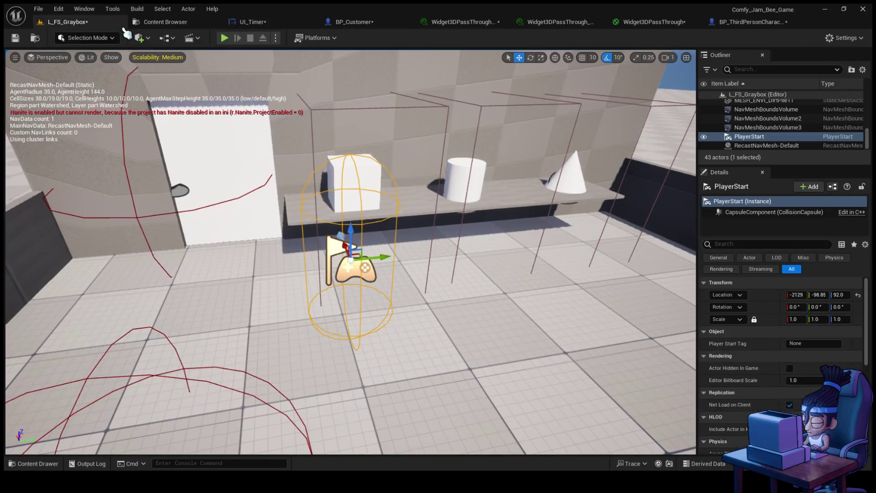
left_click(225, 38)
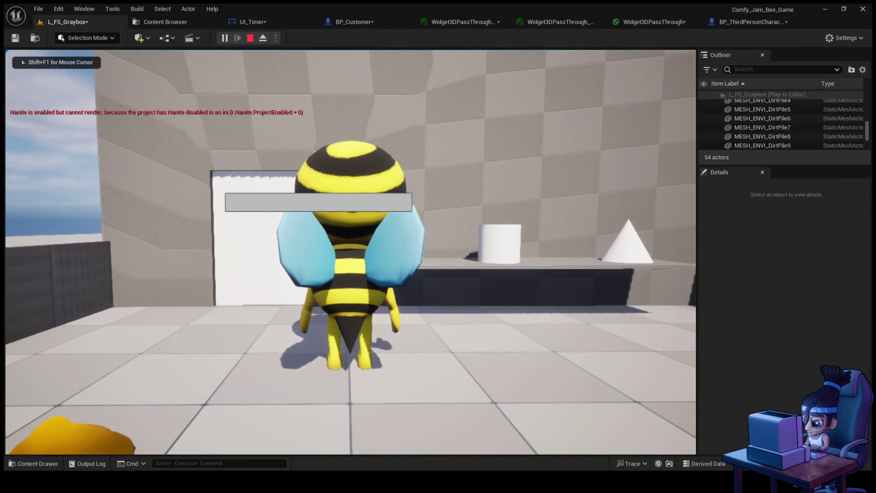
key("Escape")
- Commit 60 as Time's default, confirm Time Limit is 60, and recompile UI_Timer
left_click(249, 22)
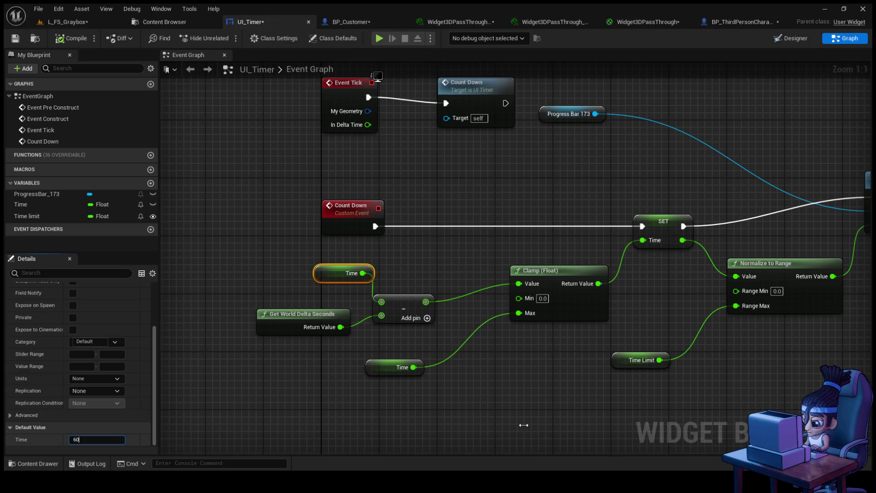
key("Return")
left_click(636, 360)
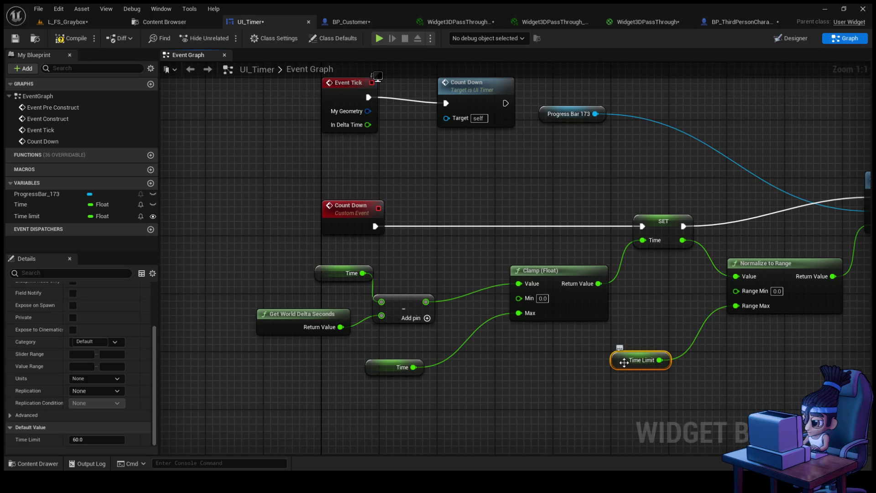
left_click(69, 39)
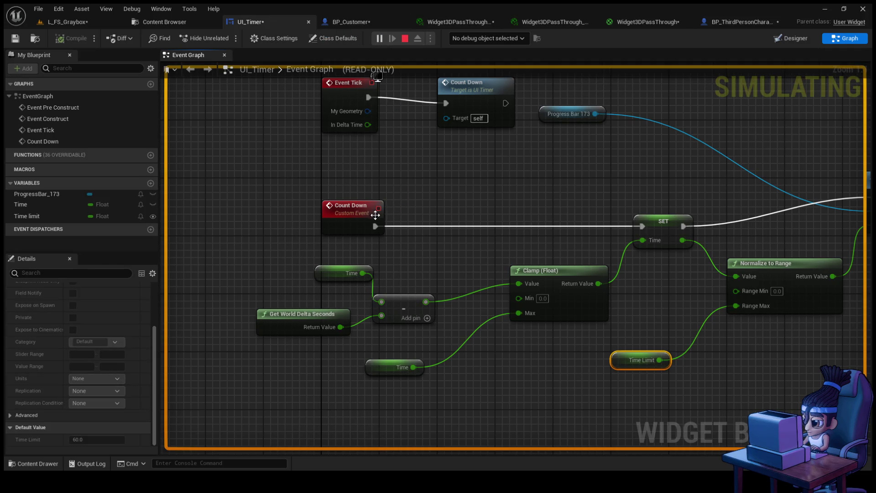
- Play-test L_FS_Graybox to watch the green bar drain, then reopen UI_Timer's full graph
left_click(405, 39)
left_click(82, 23)
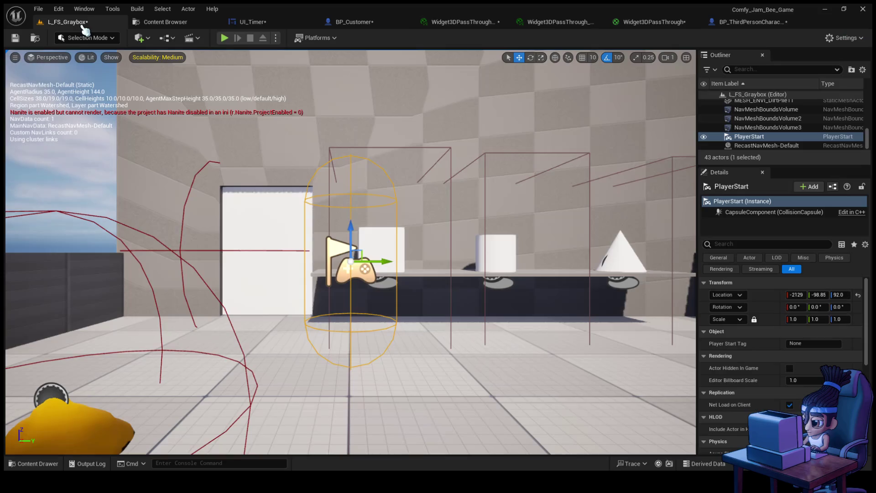
left_click(224, 38)
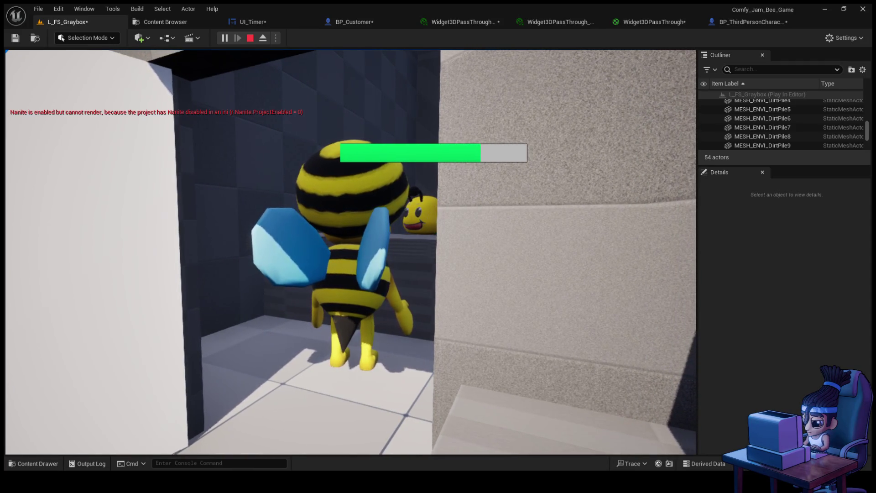
key("Escape")
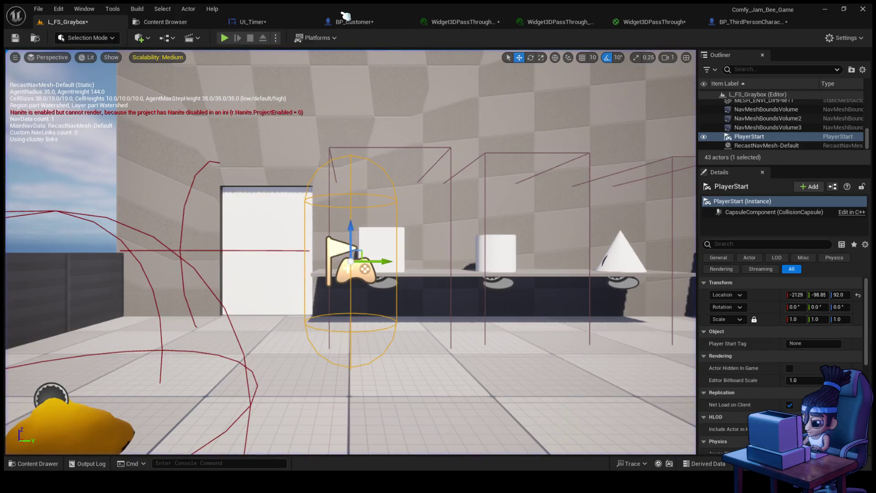
left_click(250, 22)
left_click_drag(482, 245, 250, 251)
scroll(409, 277, "down", 4)
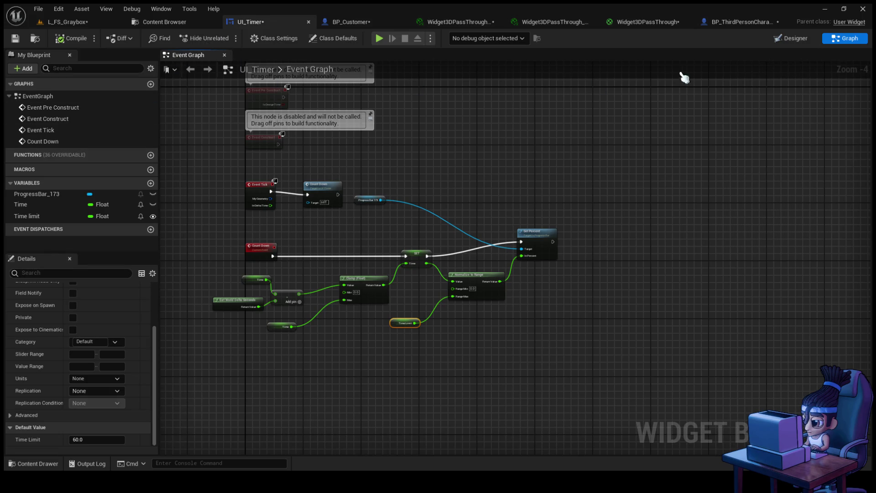
- Delete ProgressBar_173 in the Designer, select the empty Size Box, and search the Palette
left_click(794, 42)
scroll(579, 267, "down", 2)
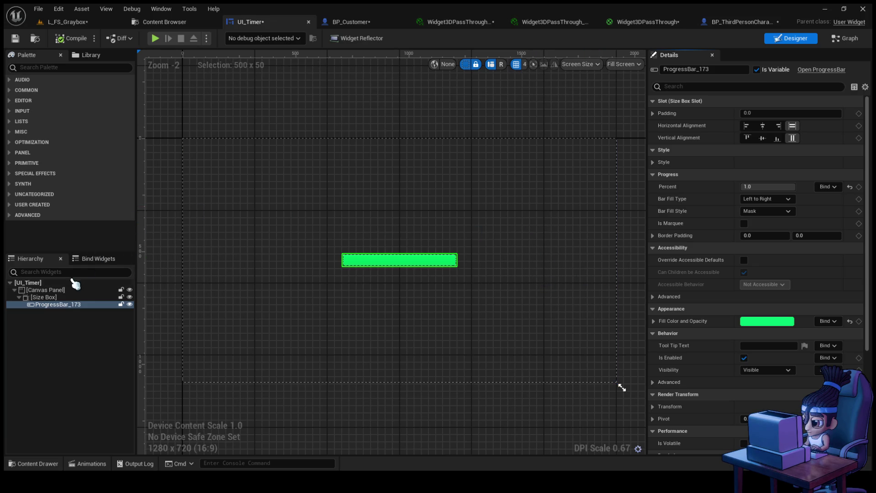
left_click(68, 306)
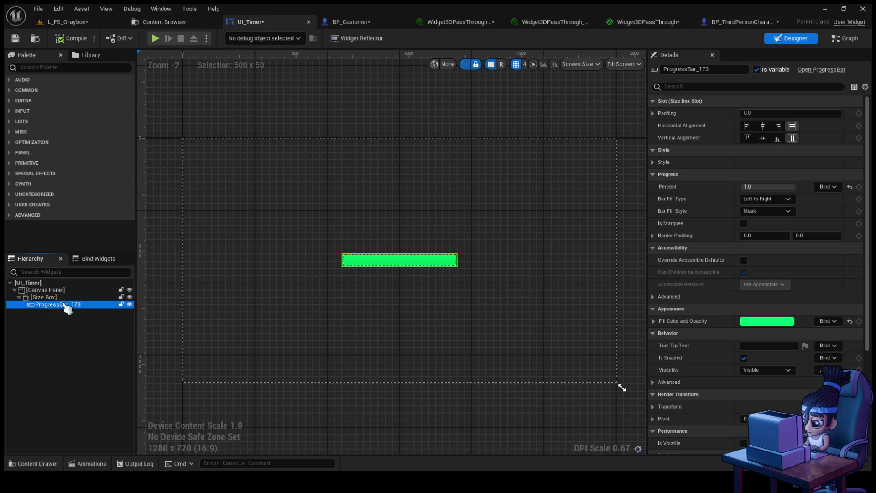
key("Delete")
left_click(53, 298)
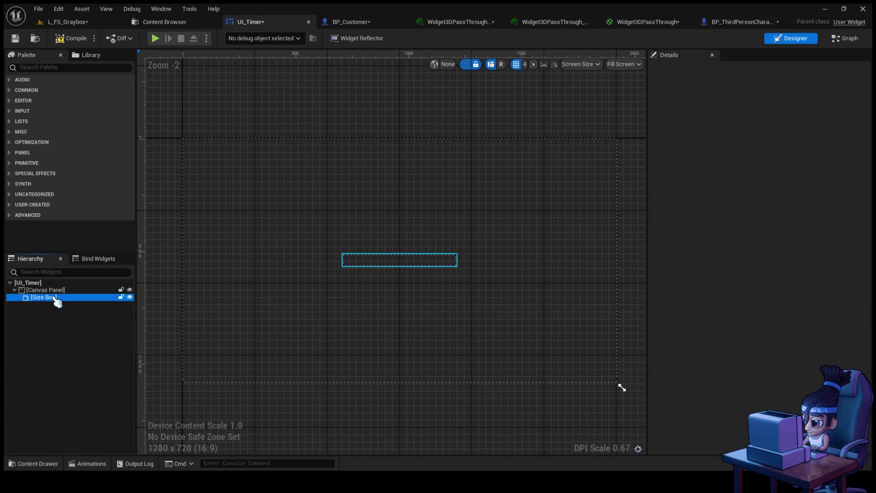
left_click(76, 68)
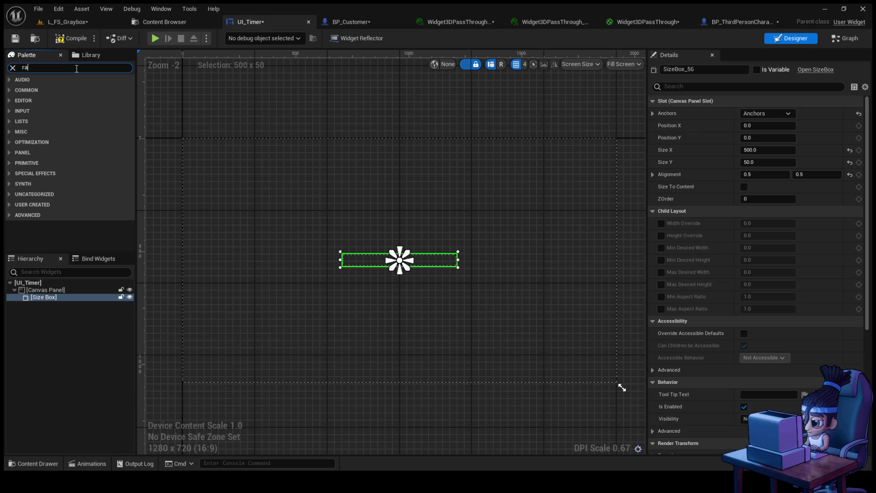
- Add a Radial Slider from the Palette into UI_Timer's Size Box
type("ad")
left_click(65, 128)
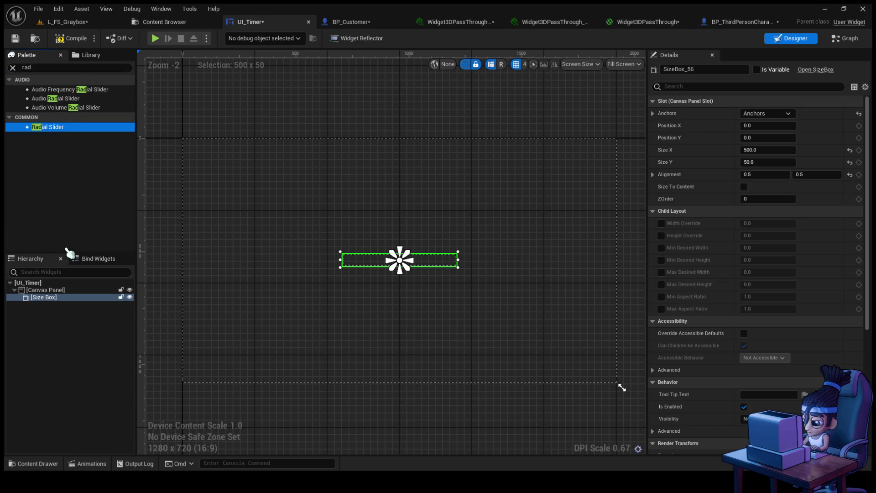
mouse_move(55, 309)
left_mouse_down()
mouse_move(50, 298)
mouse_move(59, 304)
left_mouse_up()
mouse_move(39, 129)
left_mouse_down()
mouse_move(51, 317)
mouse_move(54, 302)
left_mouse_up()
- Set the Size Box width and height to 100 × 100
left_click(761, 164)
type("100")
key("Return")
left_click(760, 150)
type("1")
key("Return")
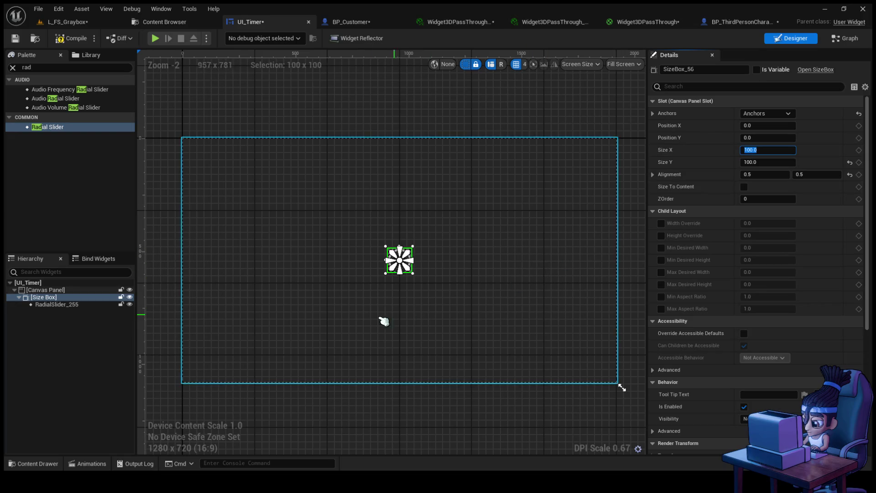
- Expand the advanced behavior settings and select RadialSlider_255 in the Hierarchy
scroll(397, 319, "up", 5)
scroll(740, 355, "down", 2)
scroll(740, 355, "down", 5)
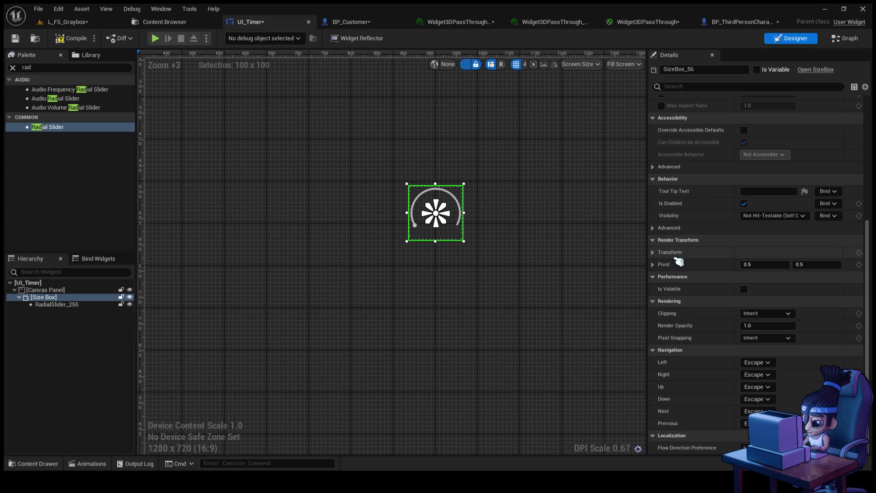
left_click(669, 228)
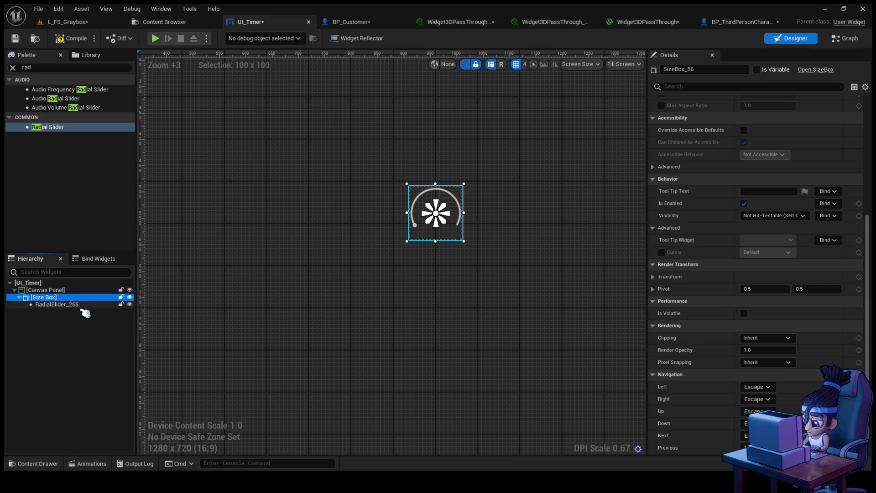
left_click(77, 305)
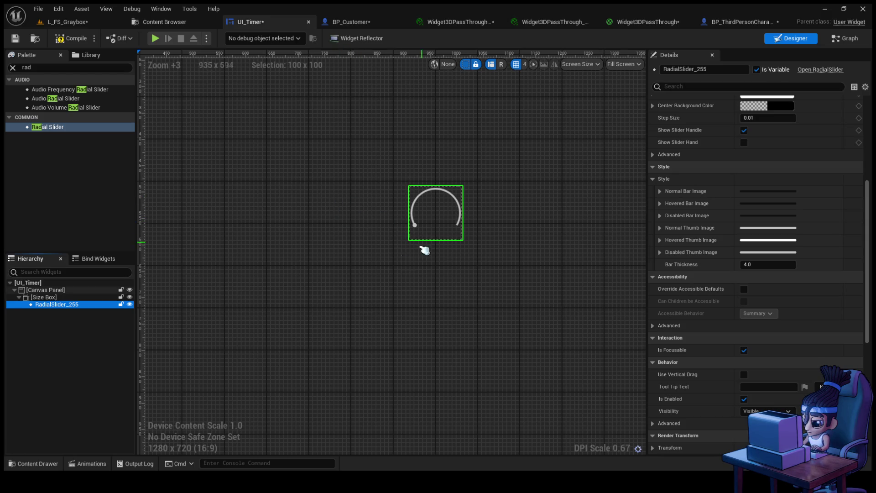
- Raise the ring's Bar Thickness to about 12.85 and set the slider Value to 1
left_click_drag(767, 264, 787, 264)
scroll(865, 187, "up", 5)
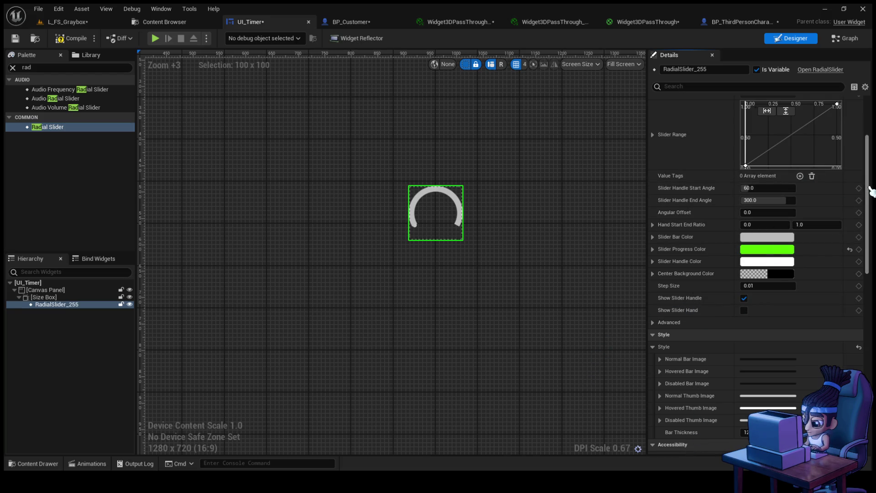
scroll(873, 183, "up", 3)
left_click_drag(747, 162, 764, 163)
left_click(775, 163)
type("1")
key("Return")
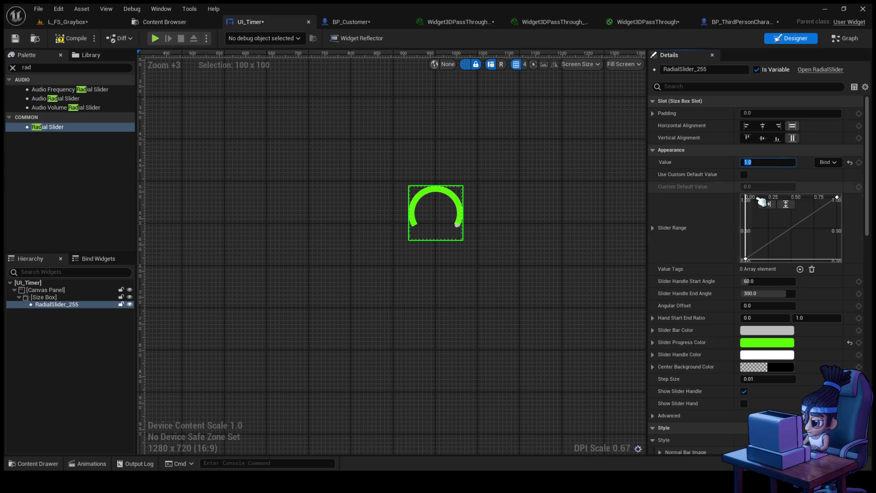
- Set handle End Angle 360 and Start Angle 0, then compile UI_Timer, which fails on ProgressBar_173
left_click(774, 358)
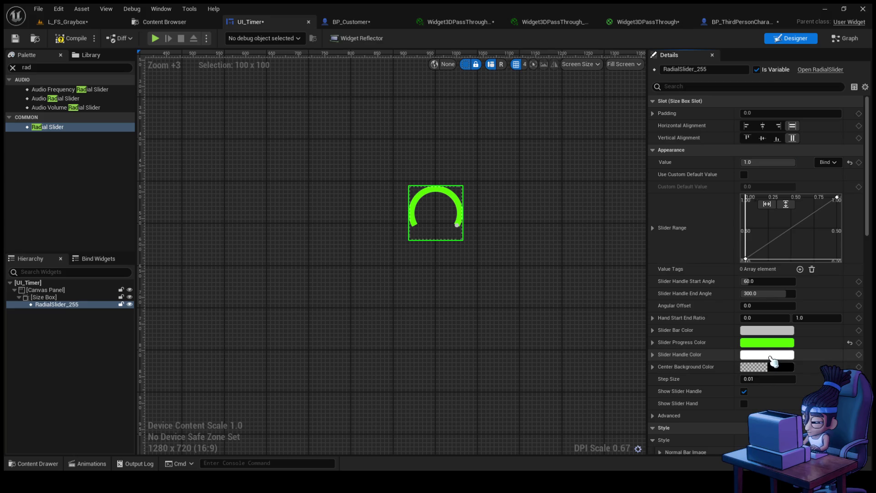
key("ctrl+z")
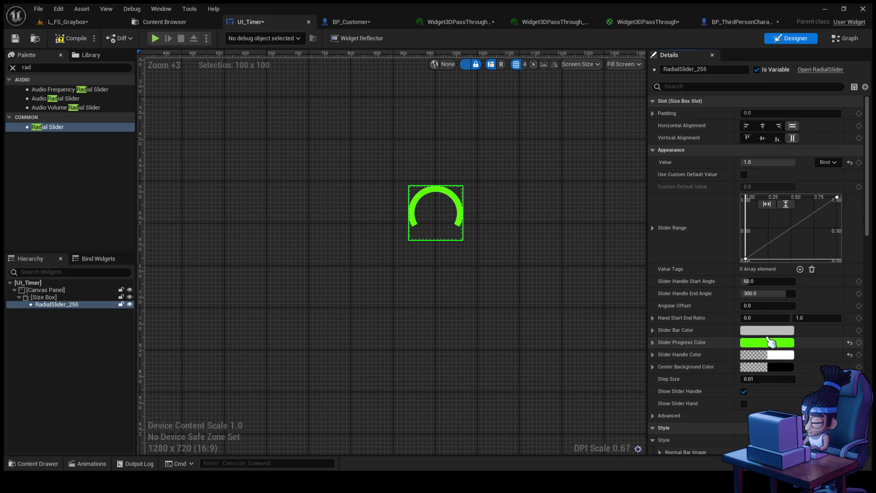
left_click(769, 293)
type("6")
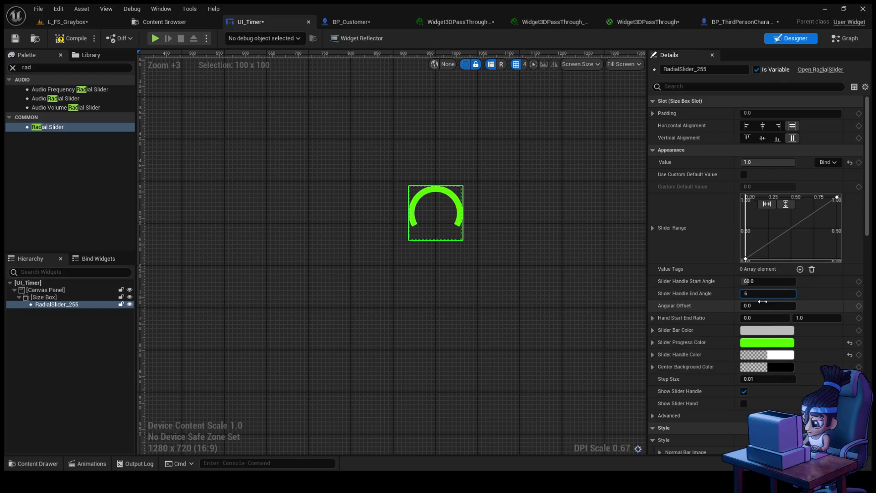
type("360.0")
key("Return")
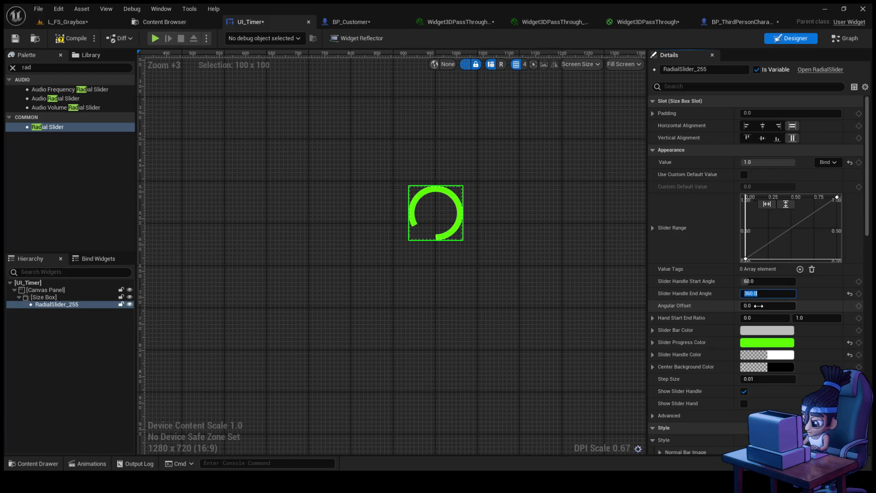
left_click(767, 281)
type("0")
key("Return")
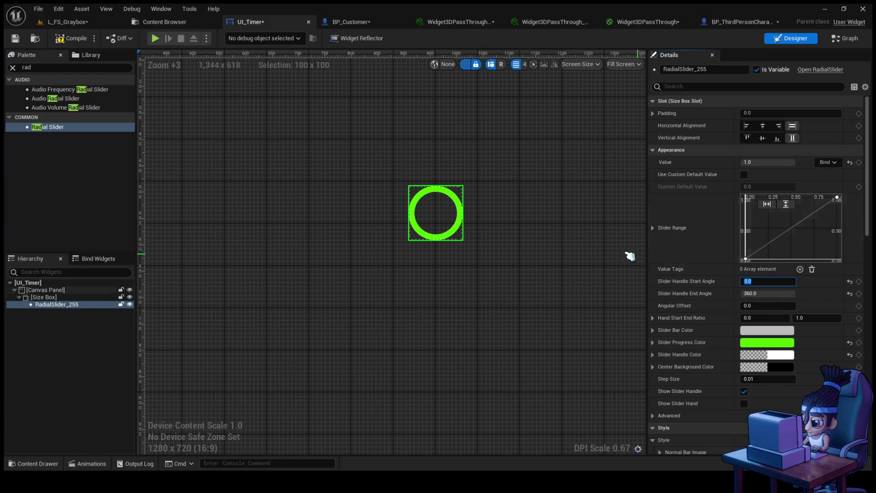
left_click(73, 38)
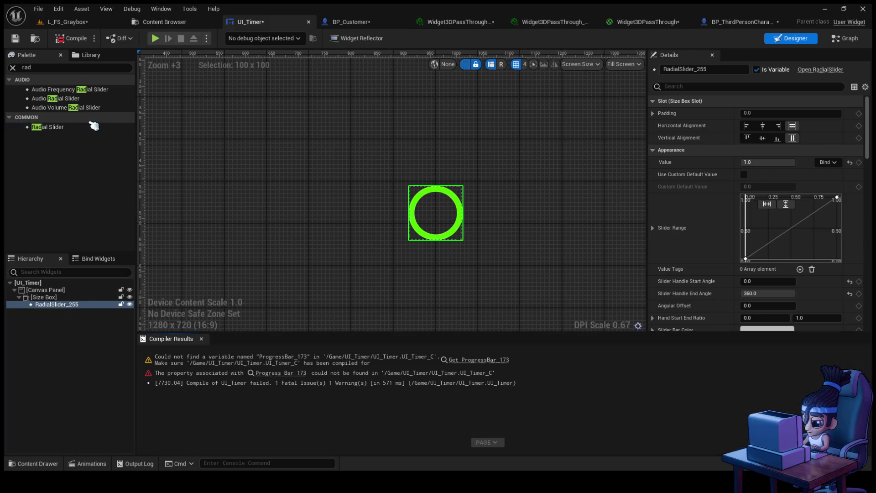
- In the graph, replace ProgressBar_173 and Set Percent with a RadialSlider_255 getter
left_click(842, 40)
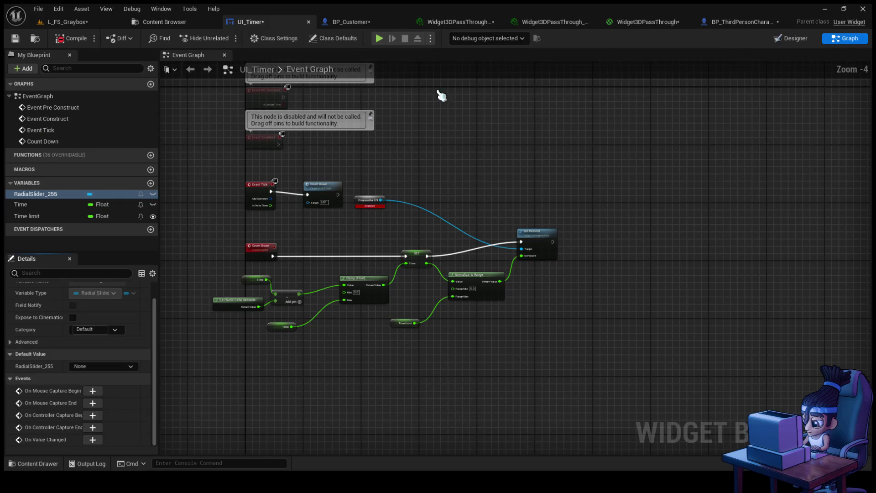
left_click(370, 204)
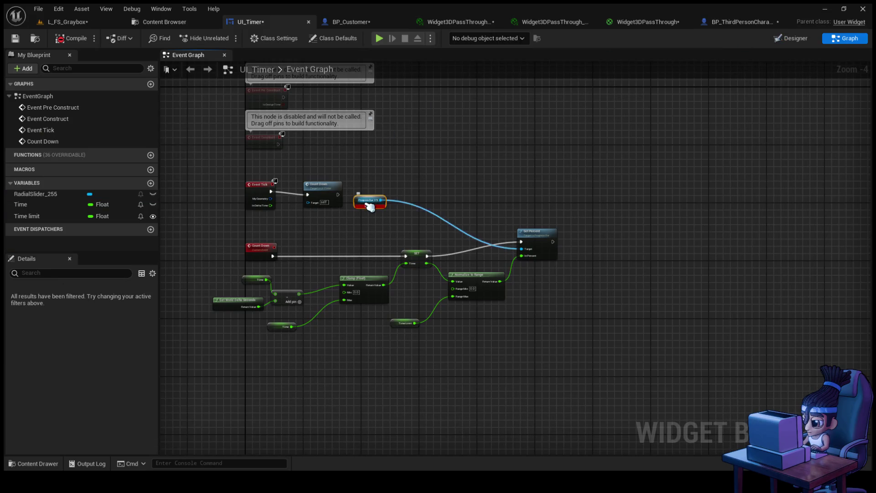
key("Delete")
left_click(36, 194)
left_click_drag(405, 204, 515, 241)
left_click(542, 235)
key("Delete")
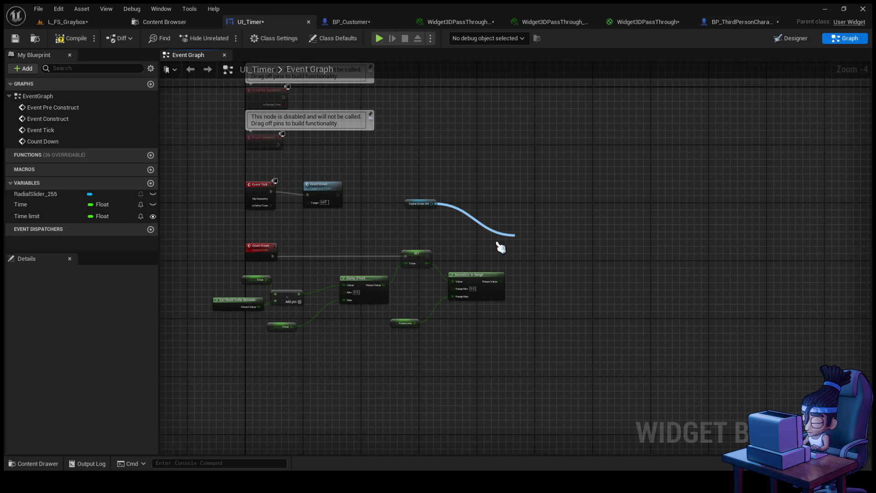
- Add Set Value fed by Normalize to Range, wire exec from SET, and compile successfully
left_click(558, 289)
left_click_drag(548, 256, 554, 270)
left_click_drag(500, 281, 525, 274)
left_click_drag(430, 257, 526, 261)
left_click(446, 257)
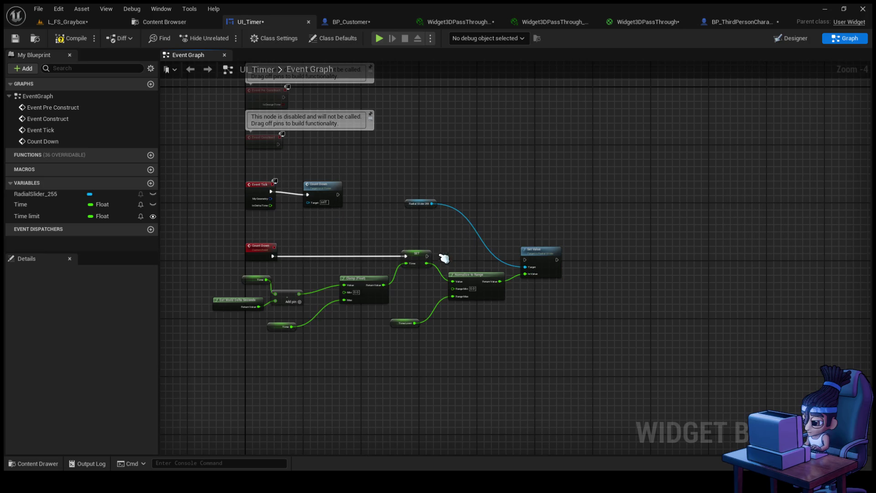
mouse_move(428, 257)
left_mouse_down()
mouse_move(528, 253)
mouse_move(525, 260)
left_mouse_up()
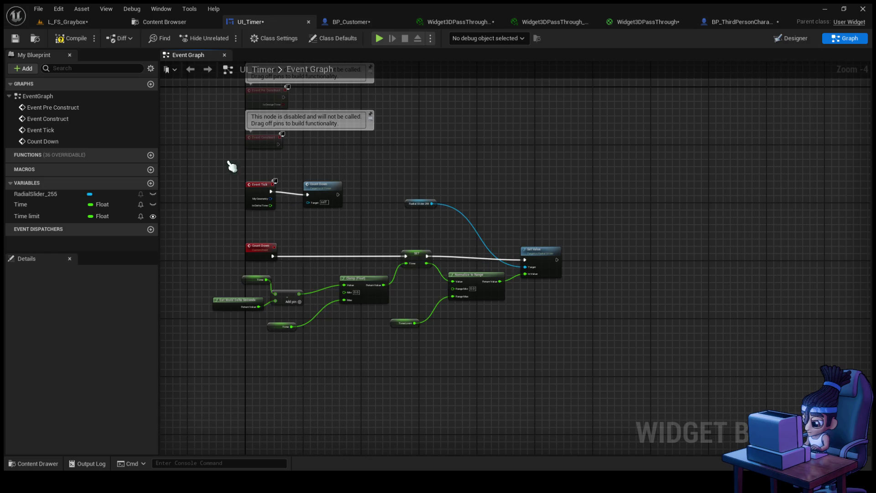
left_click(75, 39)
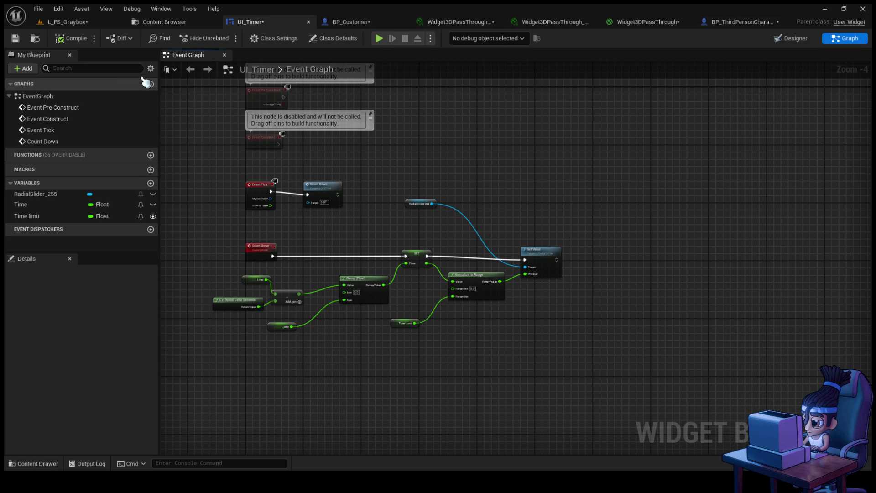
left_click(29, 217)
left_click(42, 195)
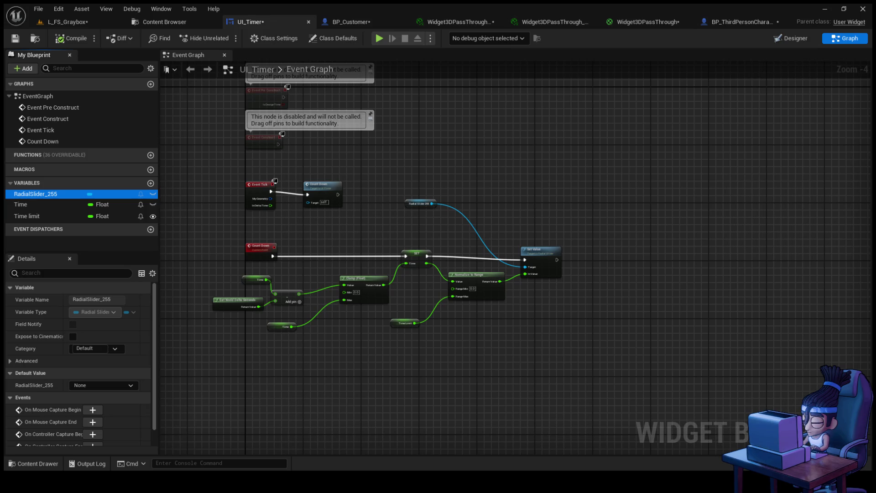
- Switch from the UI_Timer graph to the L_FS_Graybox level editor
left_click(510, 122)
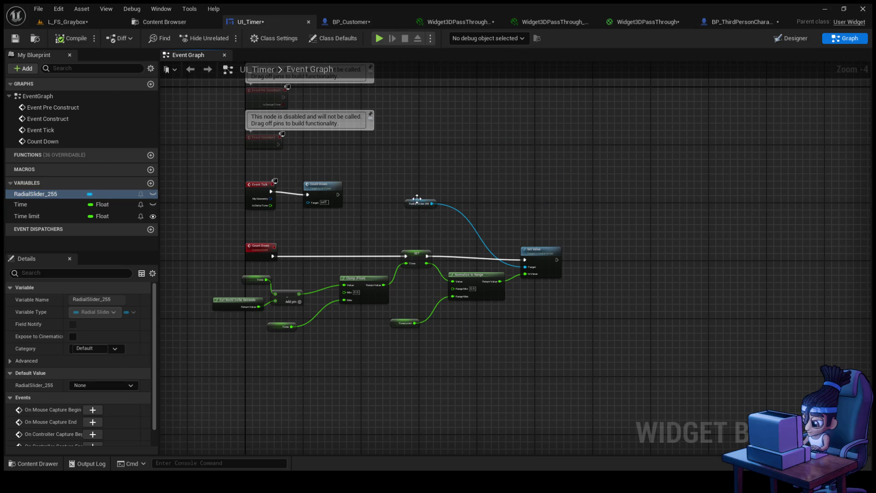
left_click(68, 22)
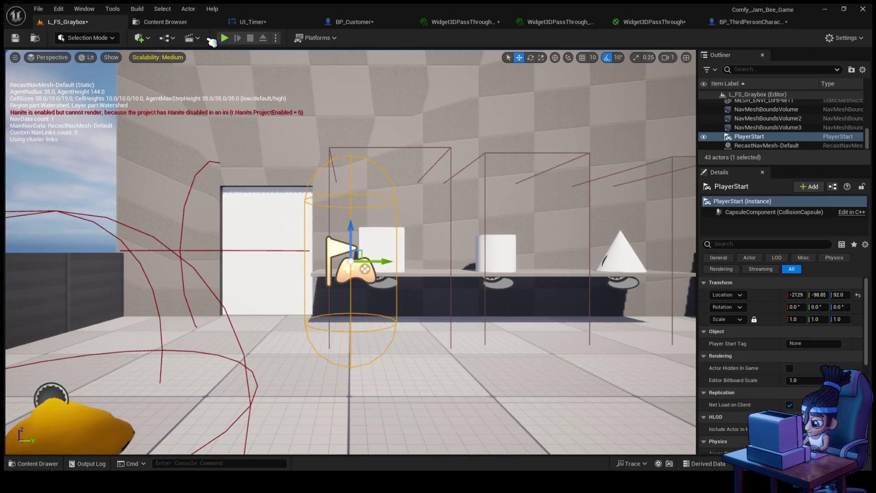
- Play-test the level, walking the bee to the counter, then stop
left_click(224, 38)
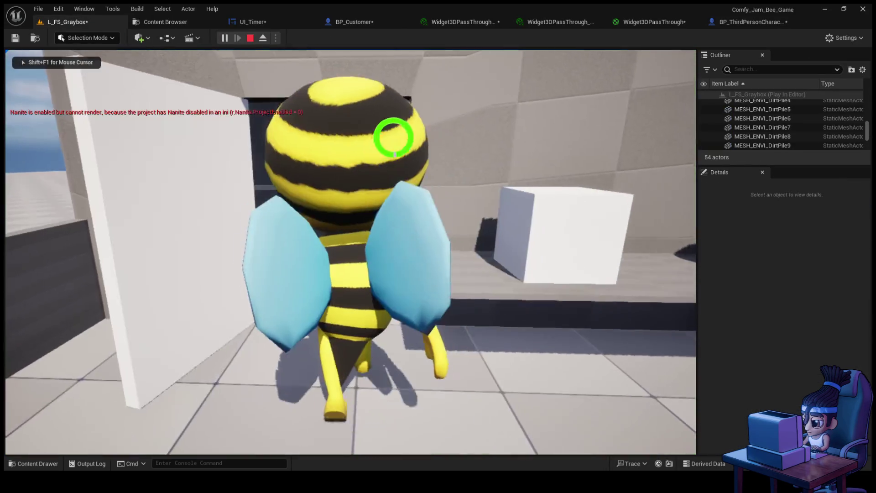
key("w")
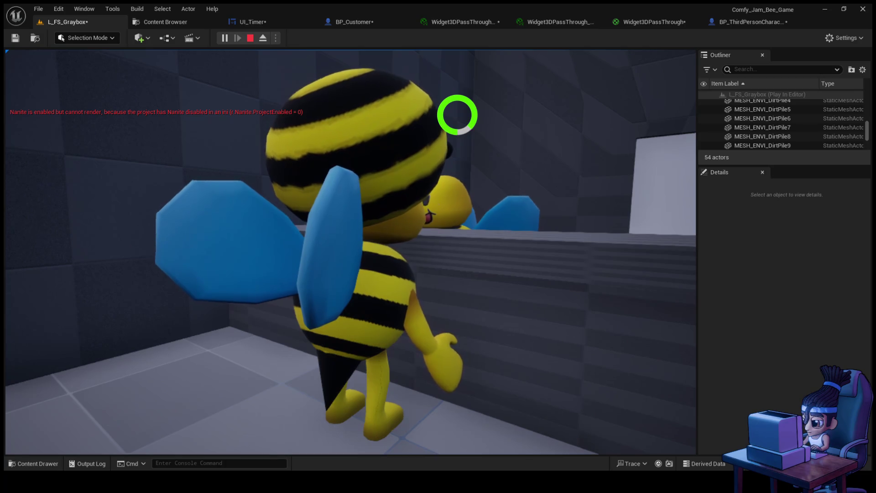
key("Escape")
- Compile UI_Timer in the Designer and briefly simulate the widget preview
left_click(250, 22)
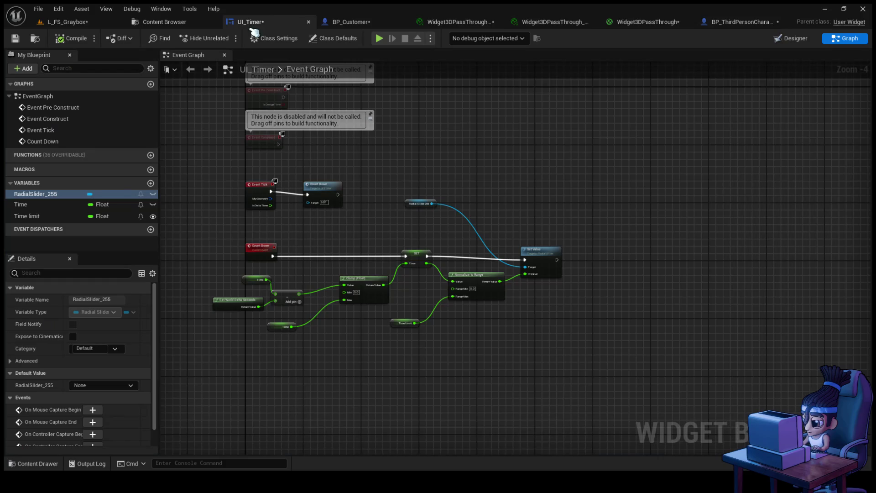
left_click(794, 38)
scroll(411, 217, "up", 4)
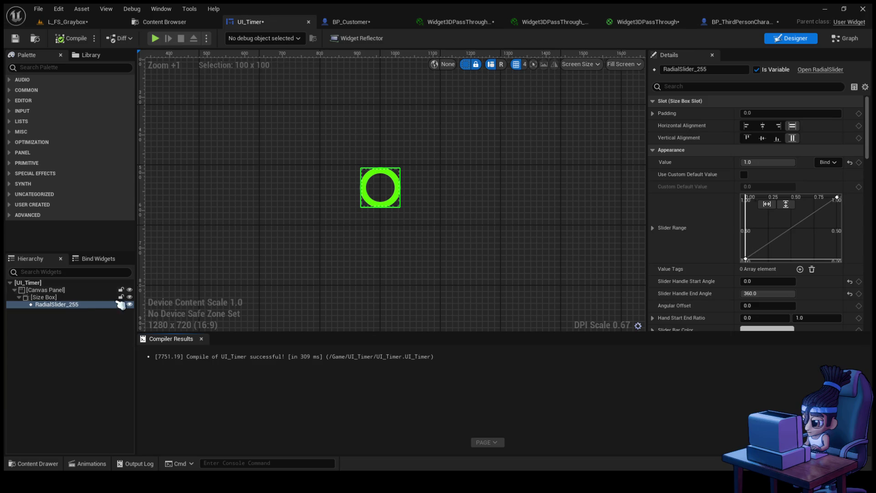
scroll(843, 270, "down", 3)
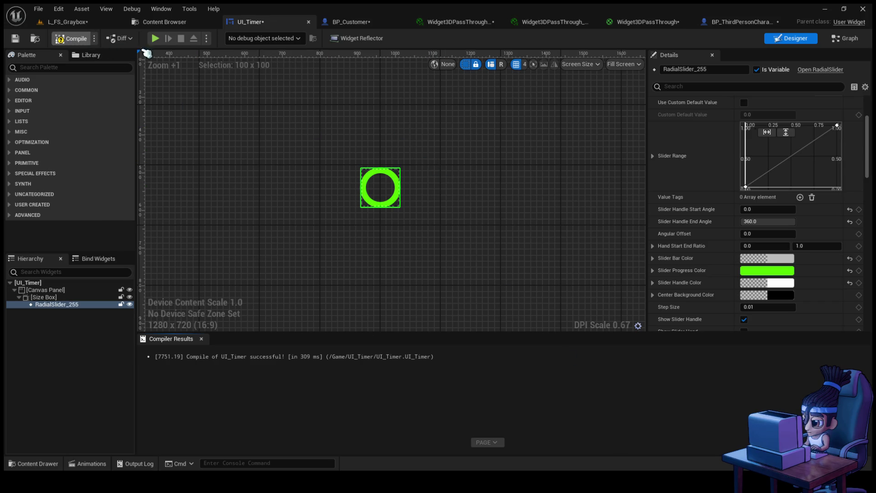
left_click(157, 42)
left_click(156, 39)
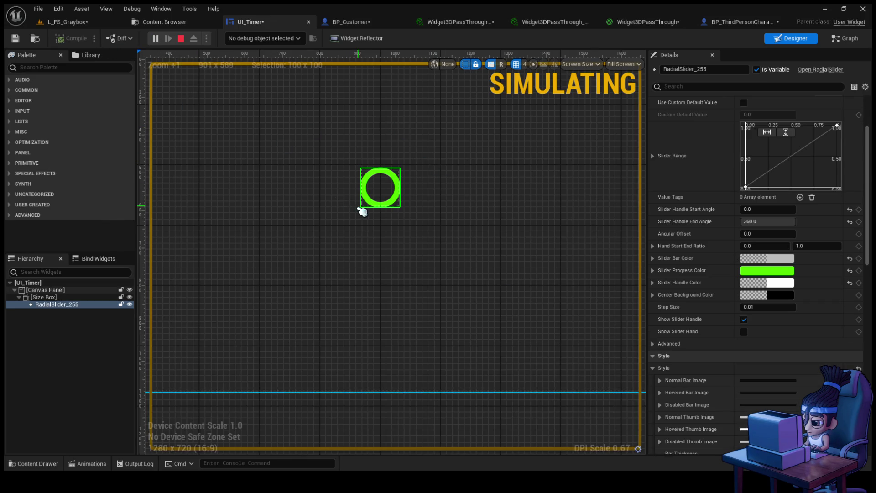
left_click(182, 38)
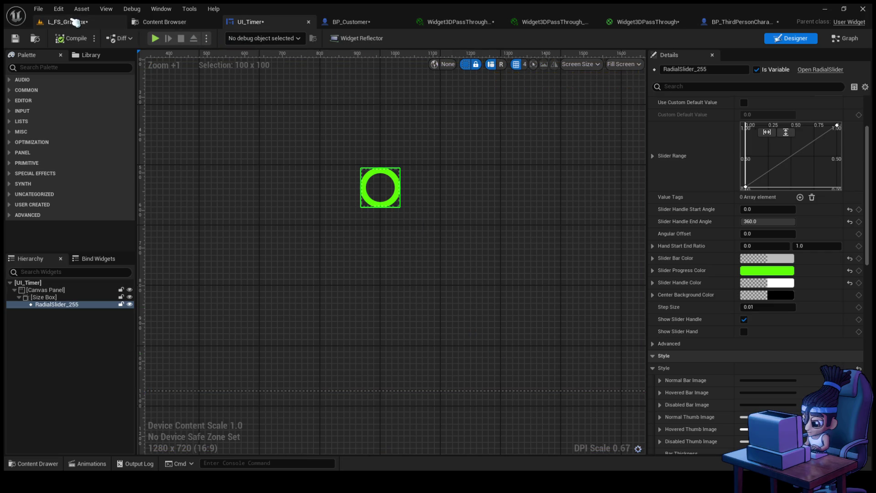
- Play-test again, walking toward the customer bee, then return to UI_Timer
left_click(69, 22)
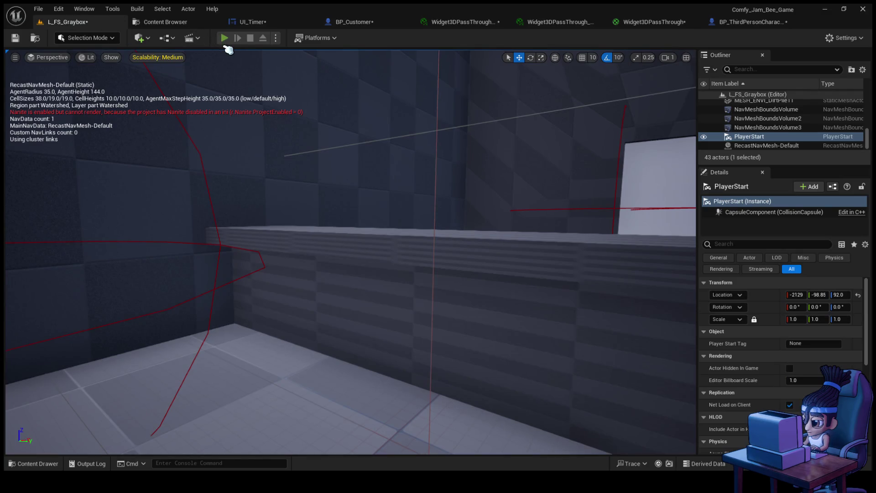
left_click(224, 38)
key("w")
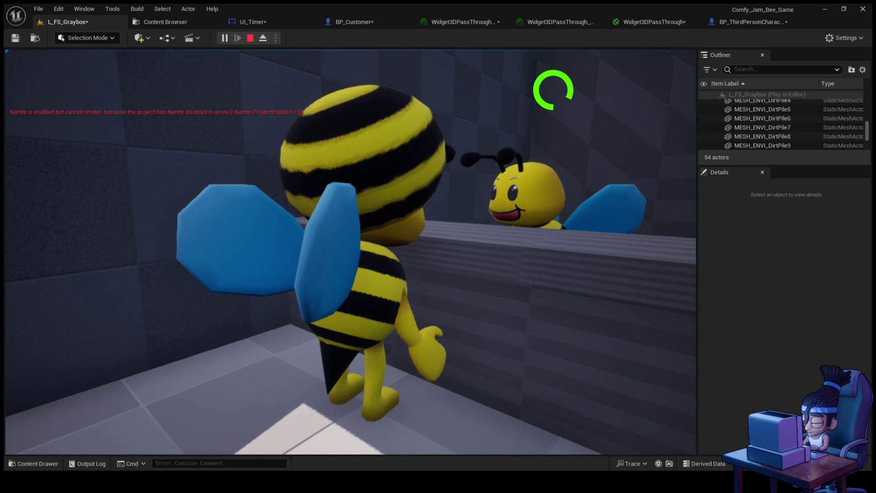
key("Escape")
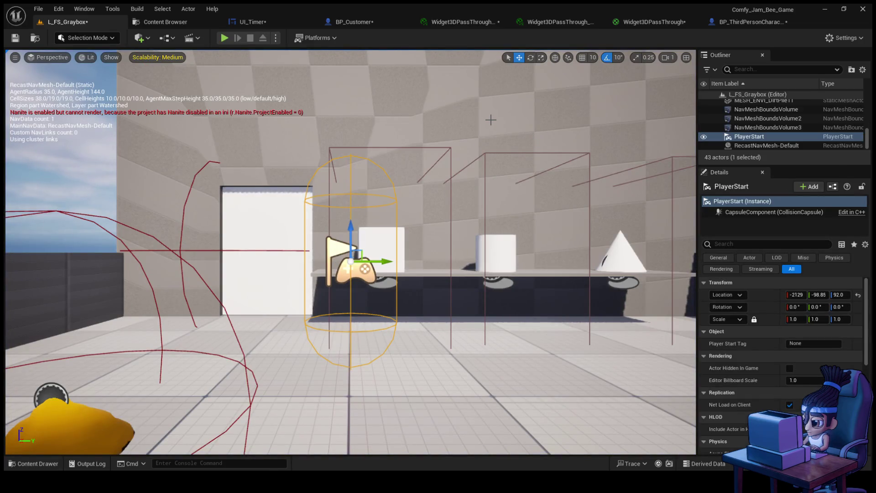
left_click(247, 22)
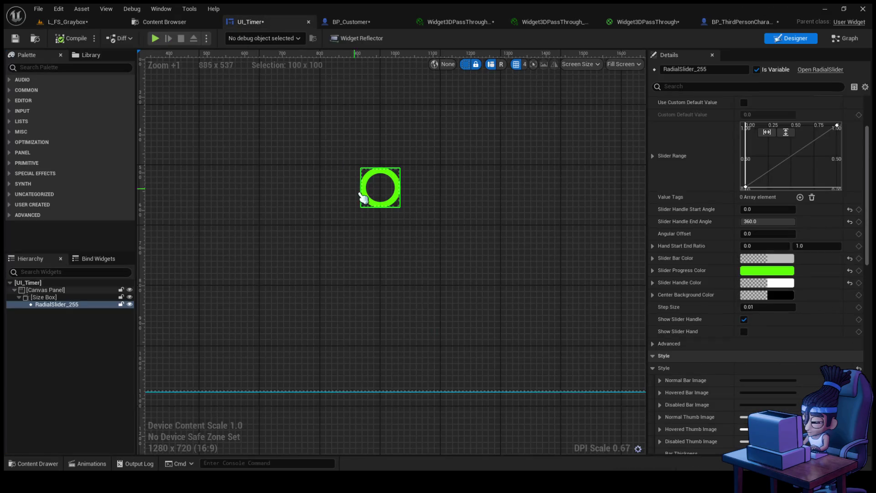
- In BP_Customer's graph, move the Current Time node left and frame the Cast To UI_Timer nodes
left_click(351, 22)
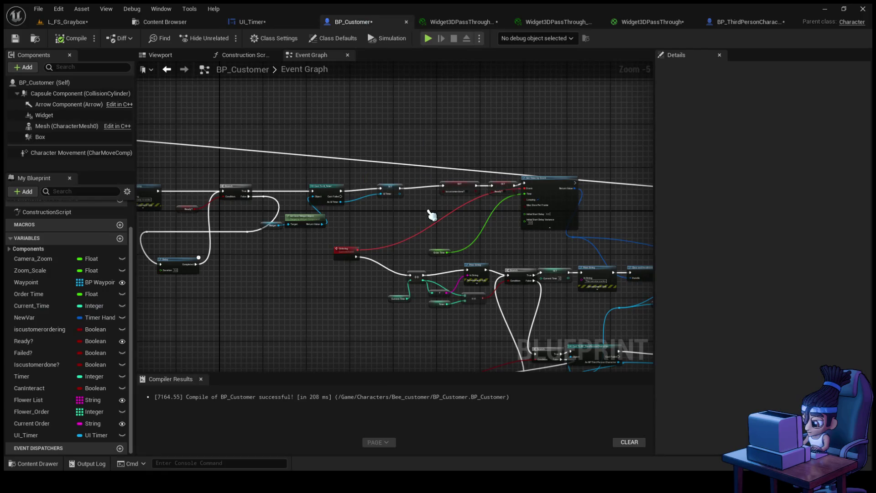
scroll(308, 220, "up", 4)
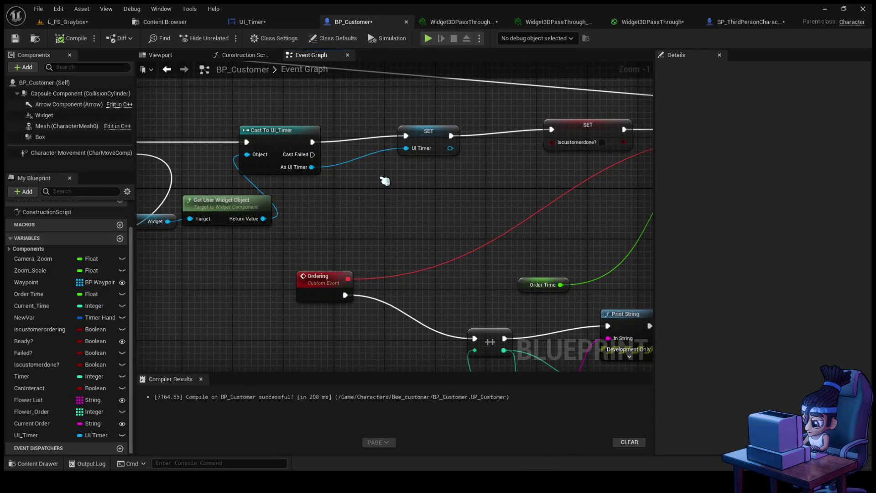
scroll(410, 181, "down", 3)
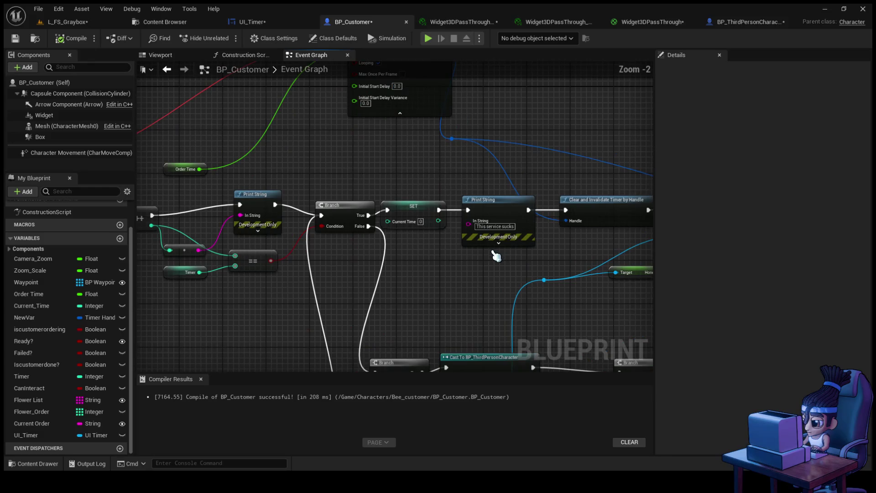
scroll(467, 273, "up", 3)
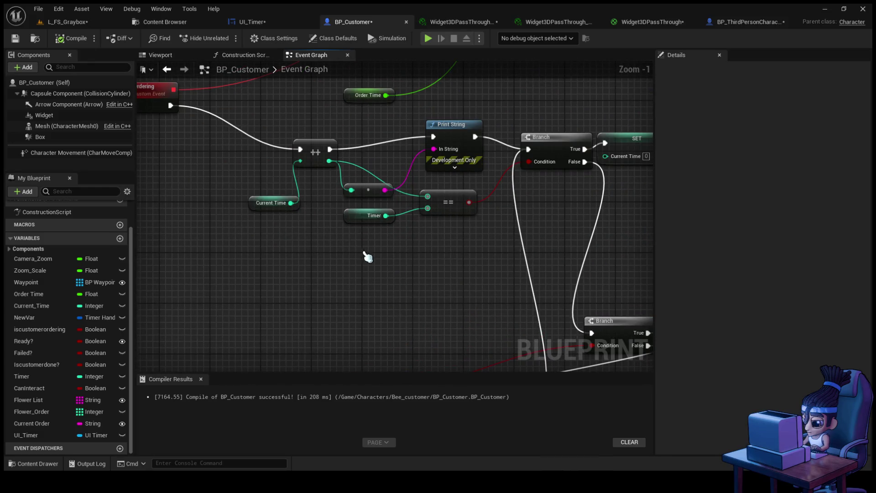
mouse_move(256, 201)
left_mouse_down()
mouse_move(196, 156)
mouse_move(176, 158)
left_mouse_up()
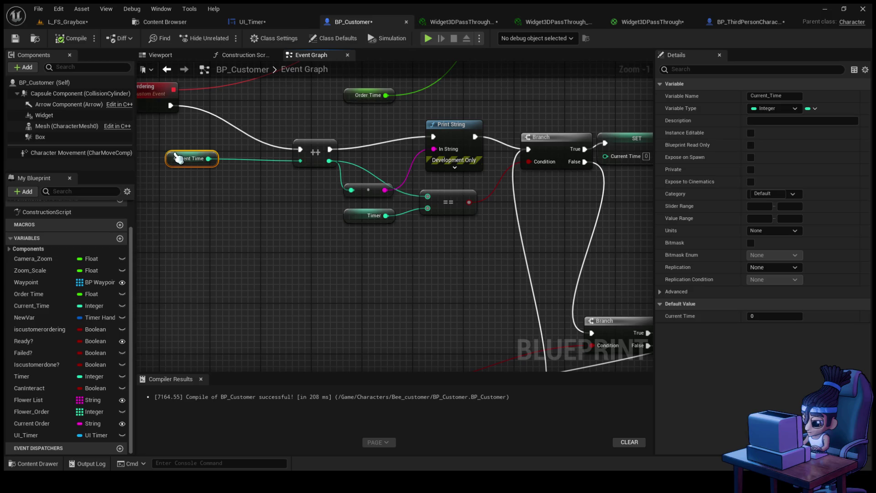
left_click_drag(286, 209, 328, 213)
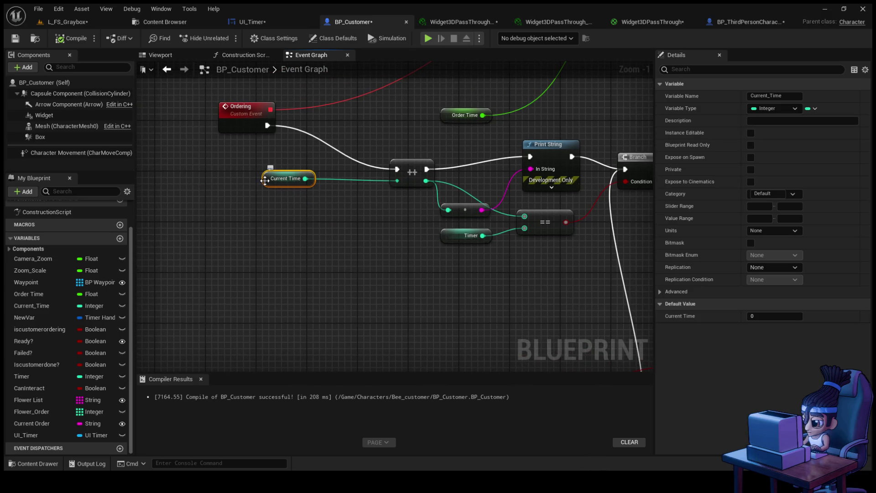
left_click_drag(264, 180, 182, 200)
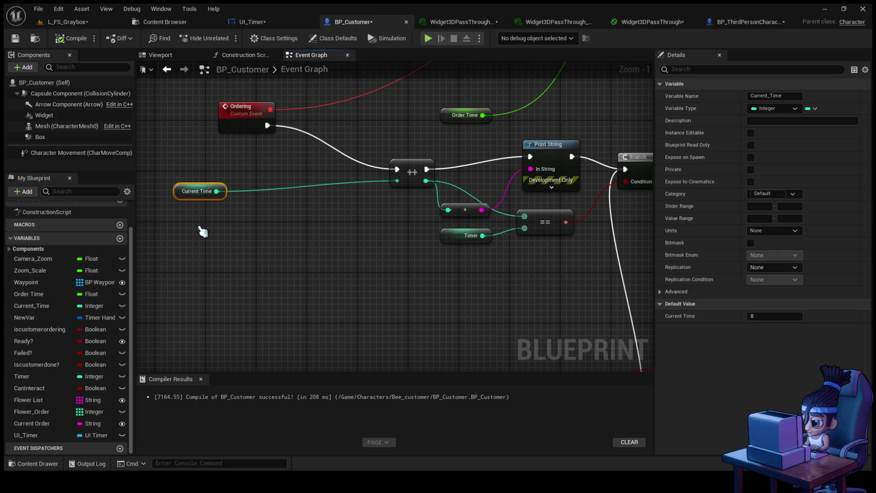
mouse_move(202, 232)
left_mouse_down()
mouse_move(229, 237)
mouse_move(237, 264)
mouse_move(233, 364)
mouse_move(255, 291)
left_mouse_up()
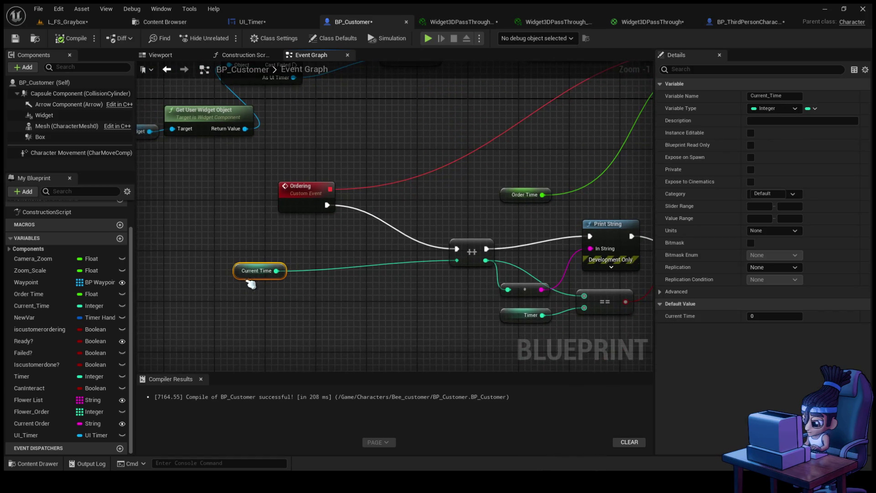
scroll(237, 270, "down", 4)
left_click_drag(264, 230, 362, 251)
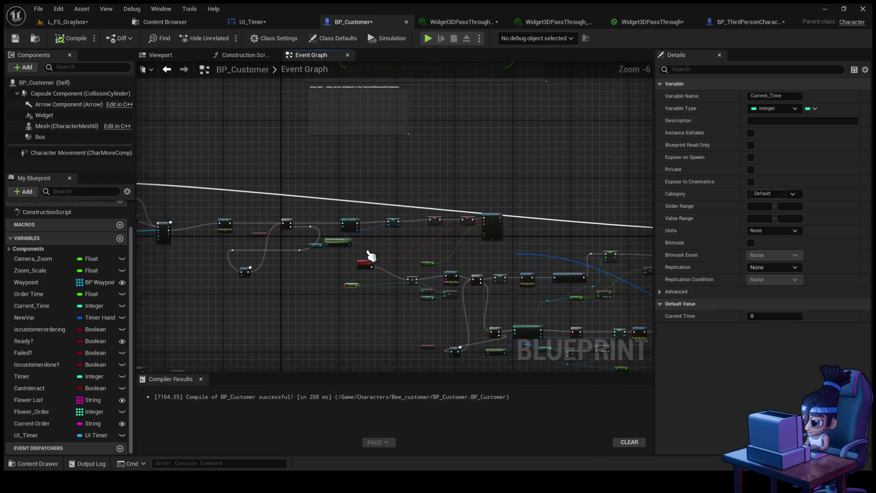
scroll(362, 228, "up", 3)
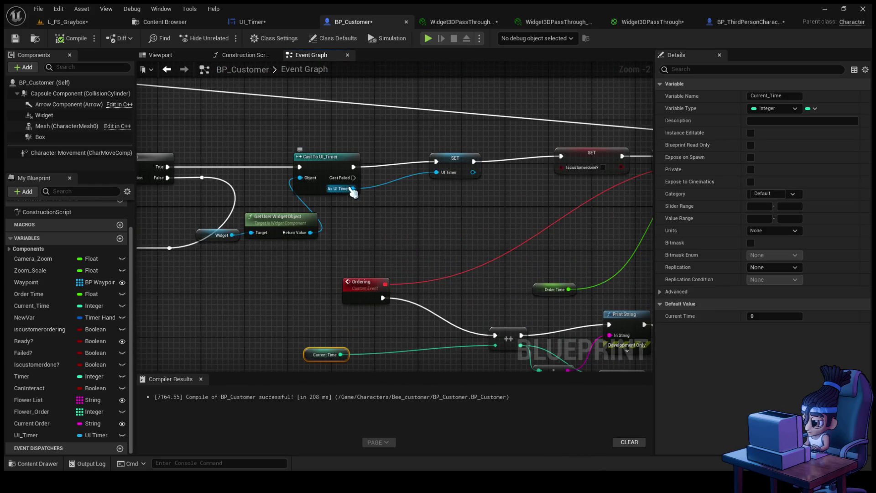
left_click_drag(367, 218, 350, 191)
mouse_move(335, 162)
left_mouse_down()
mouse_move(362, 172)
mouse_move(338, 163)
left_mouse_up()
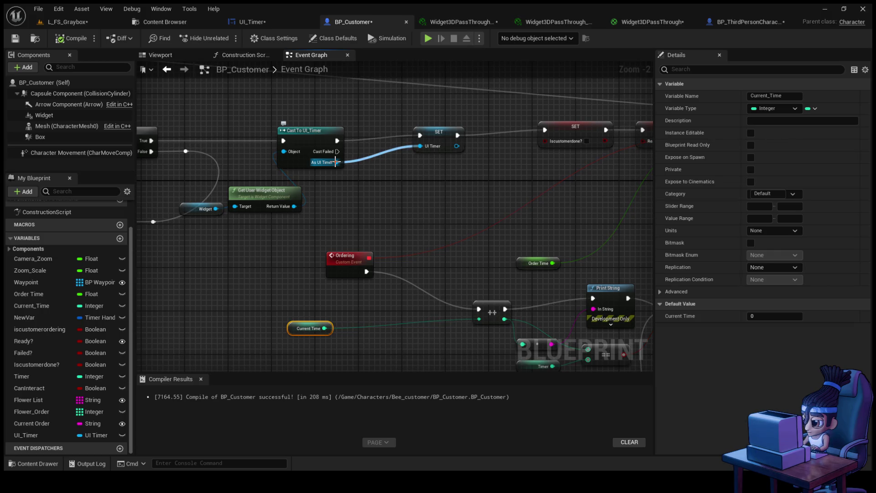
- Feed Get Time Limit from As UI Timer into the ++ node, truncated, and compile BP_Customer
mouse_move(335, 162)
left_mouse_down()
mouse_move(267, 303)
mouse_move(209, 358)
left_mouse_up()
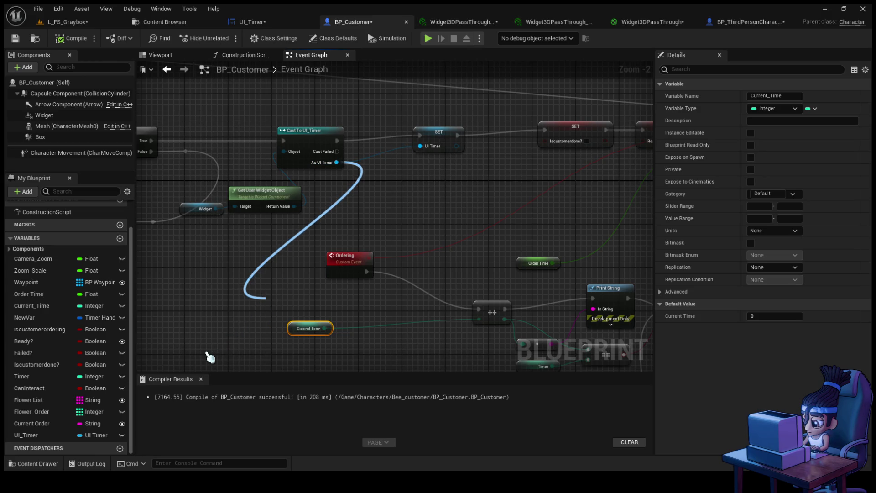
left_click(313, 249)
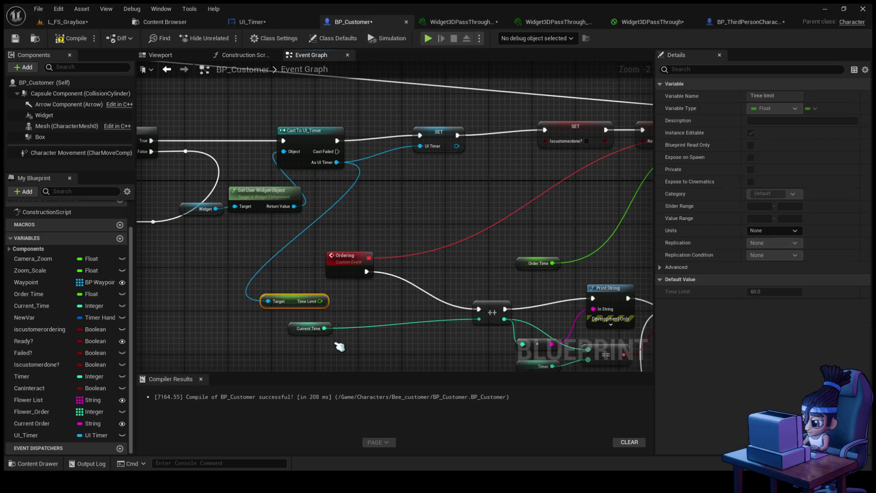
left_click_drag(297, 273, 464, 297)
left_click(380, 274)
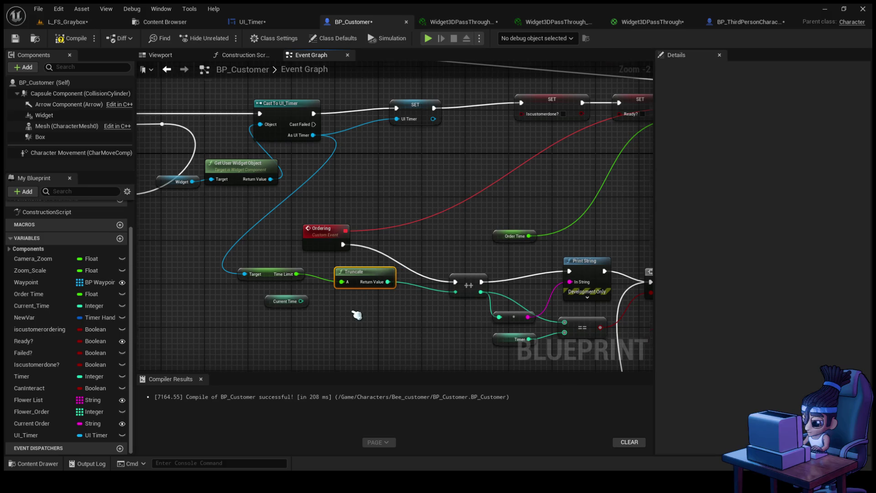
scroll(357, 315, "up", 1)
left_click(79, 44)
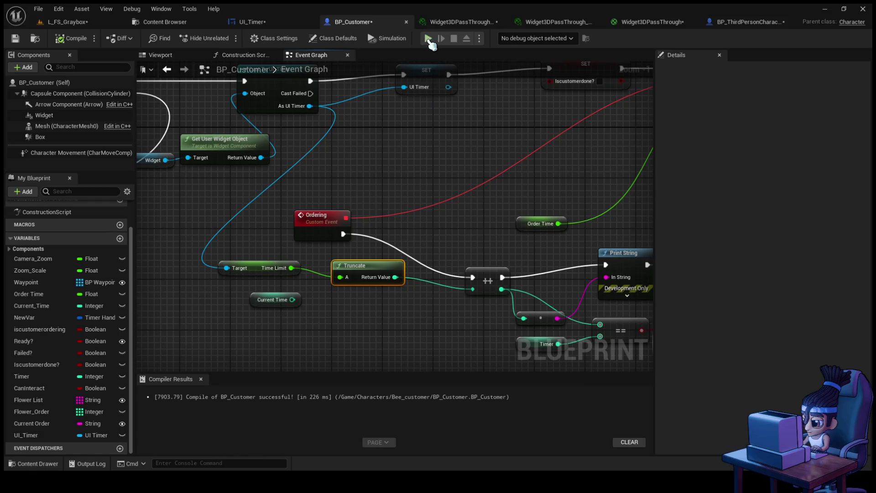
left_click(68, 22)
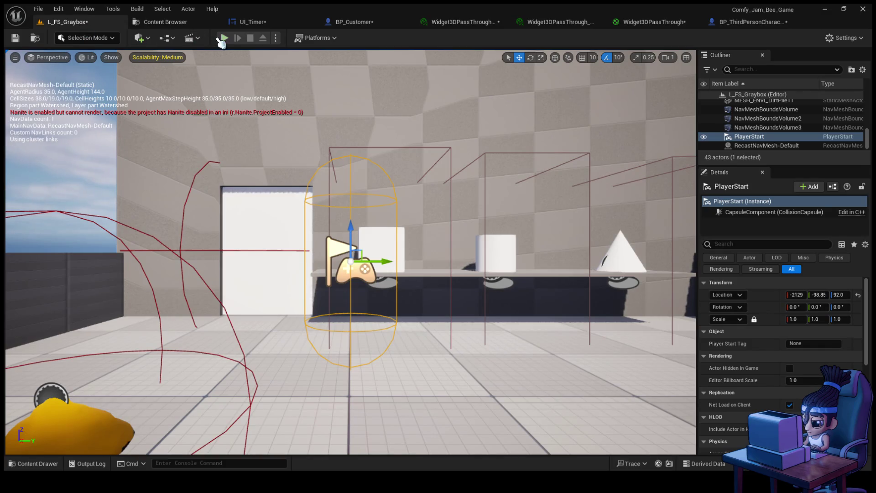
- Play-test, walking the bee through the doorway to the customer and back, then stop
left_click(224, 38)
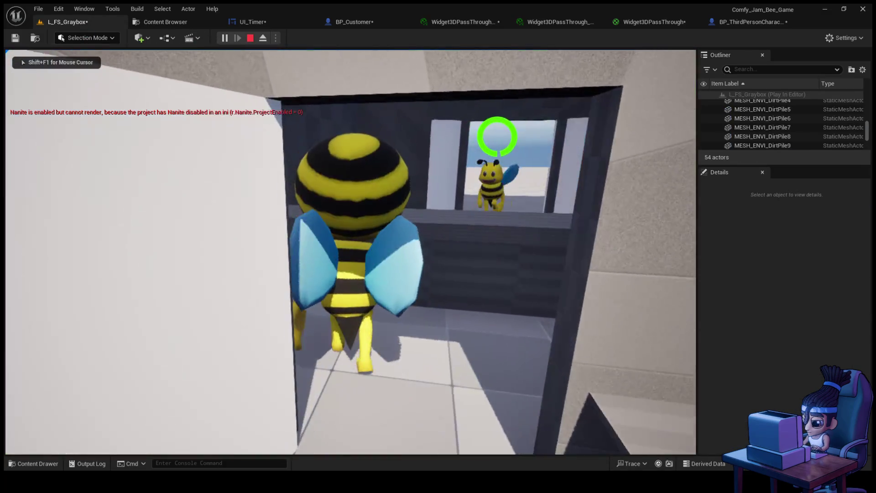
key("w")
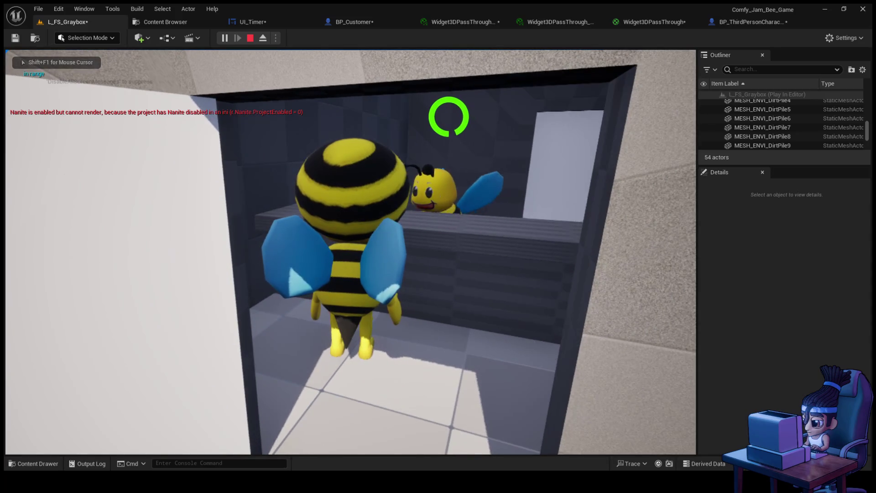
key("e")
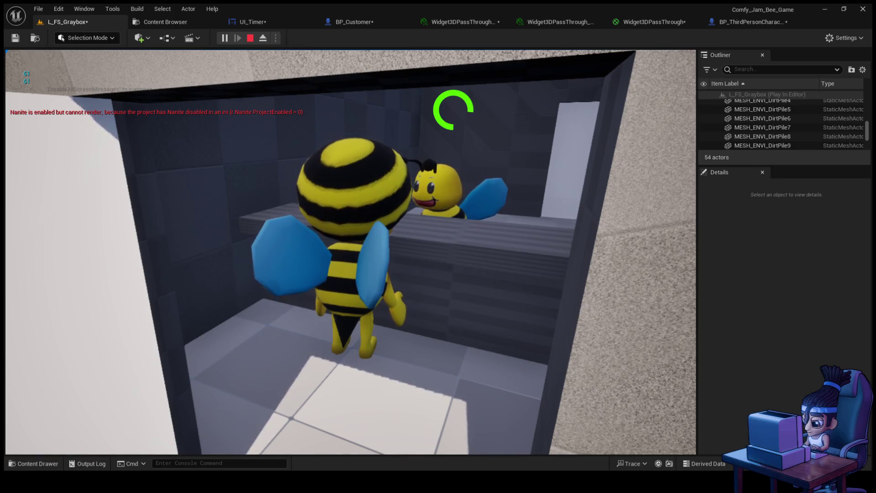
key("s")
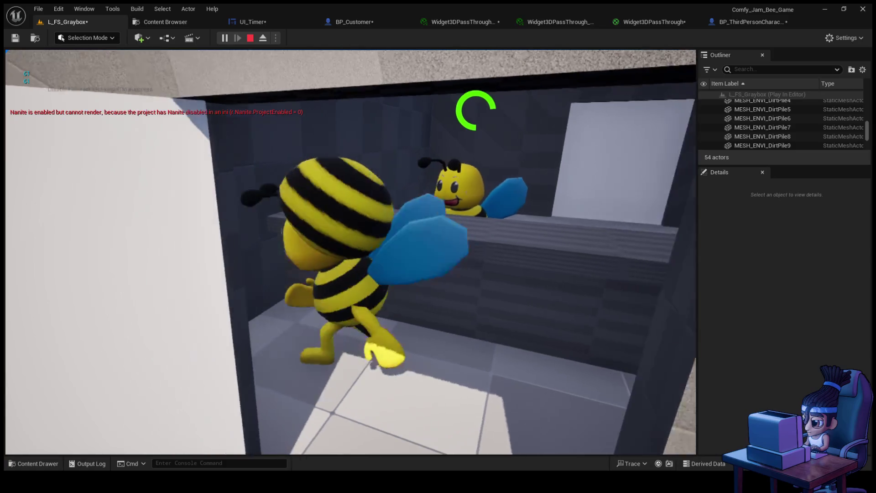
key("s")
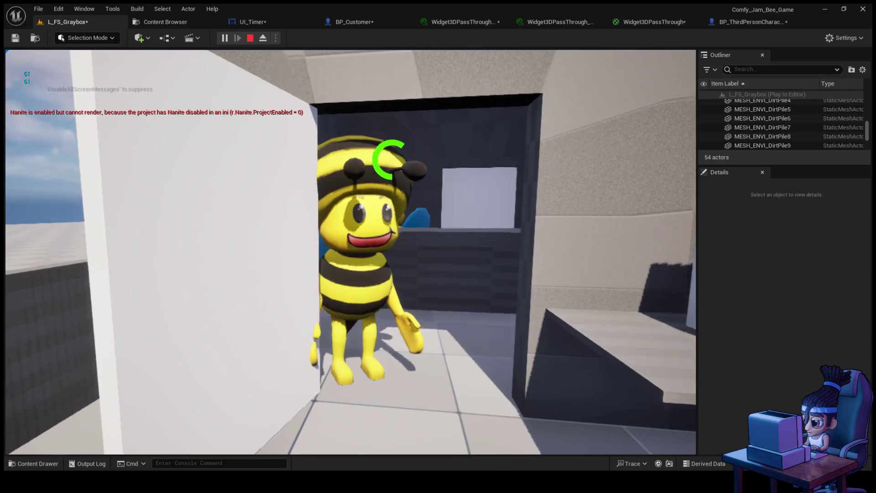
key("Escape")
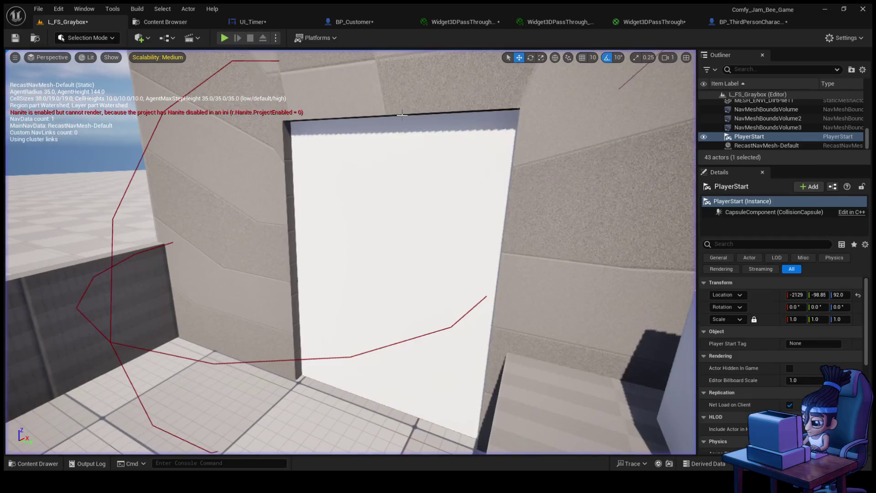
left_click(258, 23)
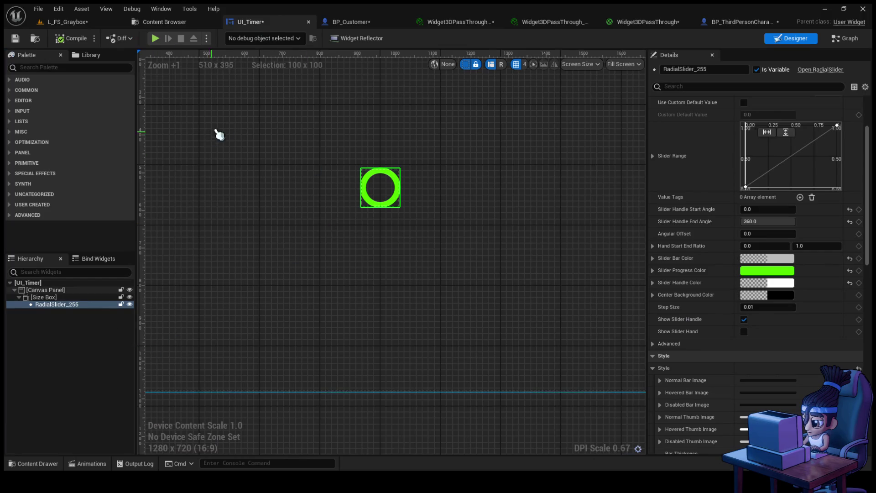
- Confirm UI_Timer's Time Limit default of 60.0, then switch to BP_Customer's Event Graph
left_click(842, 39)
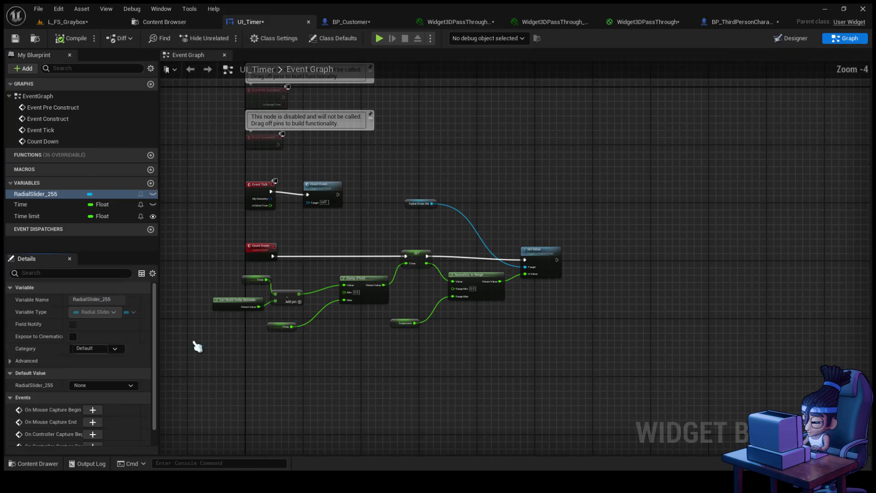
left_click(47, 217)
scroll(69, 392, "down", 3)
left_click(86, 439)
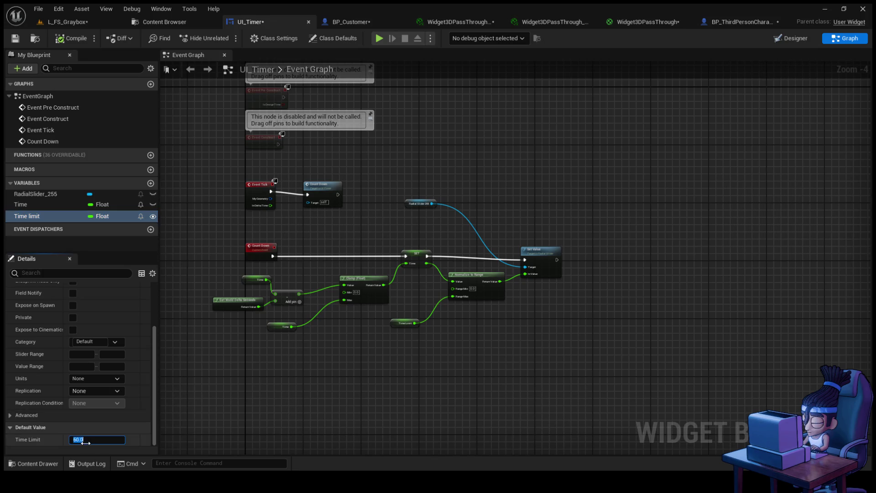
key("Return")
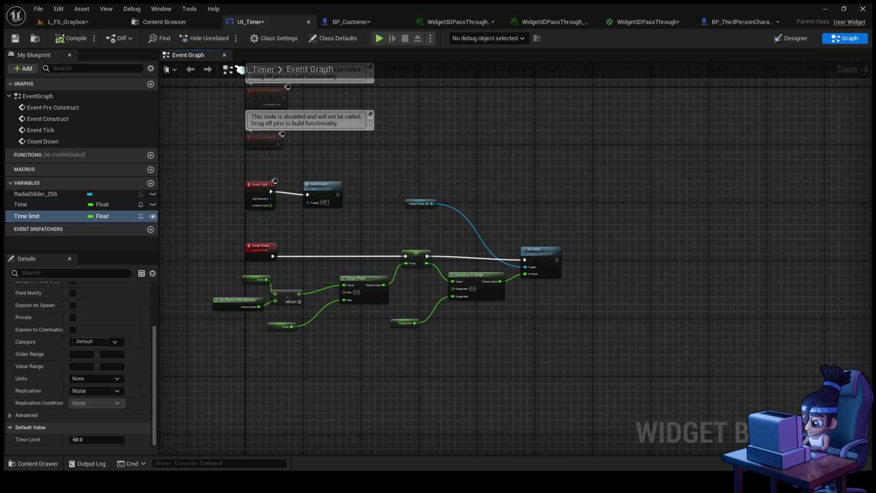
left_click(352, 22)
scroll(343, 169, "down", 6)
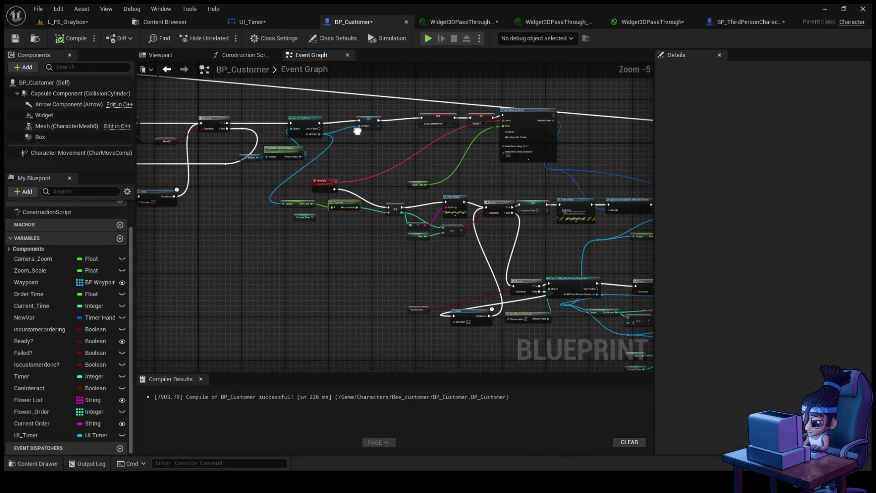
- Pan to the Cast To UI_Timer node and move it above Get User Widget Object
scroll(431, 292, "up", 3)
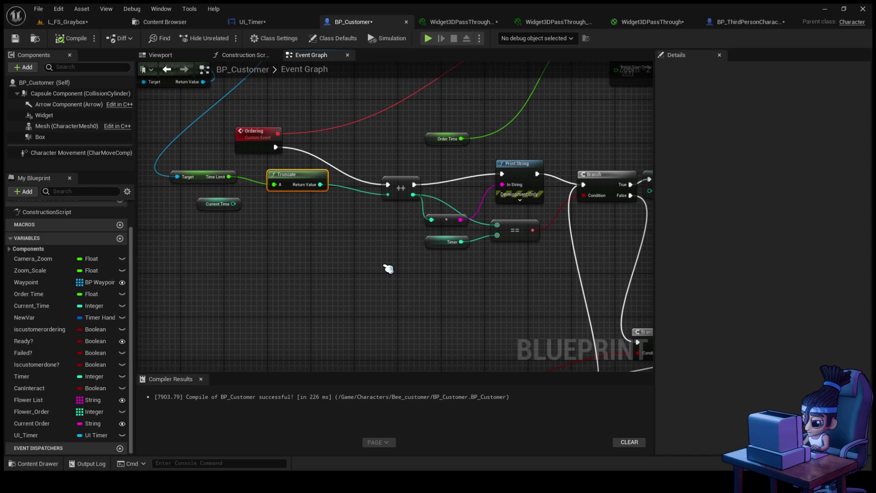
left_click_drag(345, 291, 313, 368)
mouse_move(391, 261)
left_mouse_down()
mouse_move(397, 231)
mouse_move(258, 224)
mouse_move(166, 188)
mouse_move(63, 163)
mouse_move(34, 168)
left_mouse_up()
mouse_move(328, 114)
left_mouse_down()
mouse_move(456, 182)
mouse_move(543, 191)
mouse_move(614, 245)
left_mouse_up()
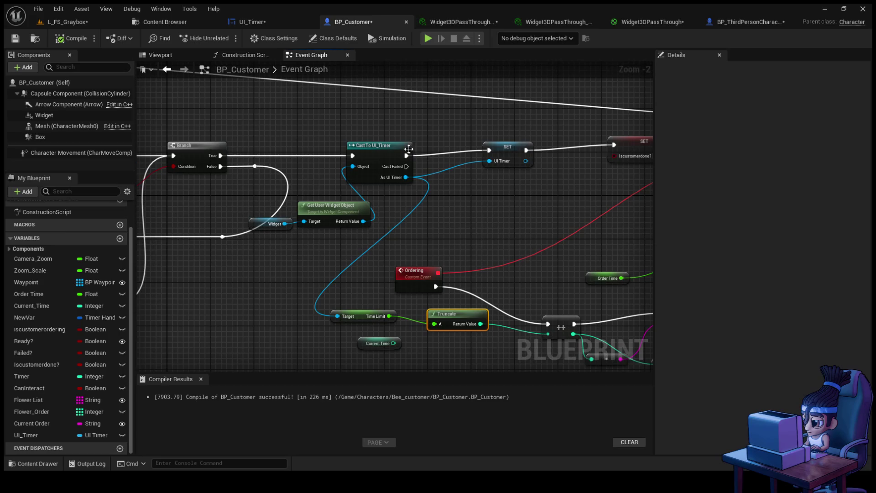
left_click(341, 149)
left_click_drag(341, 149, 404, 160)
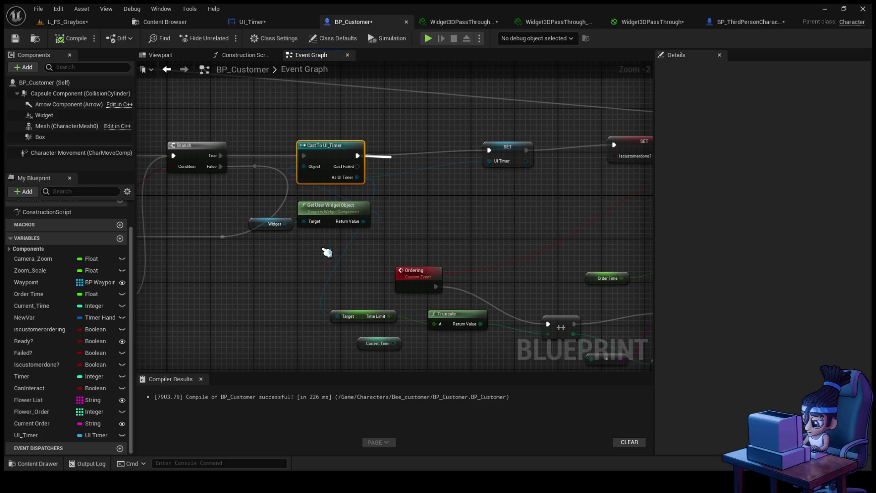
left_click(319, 264)
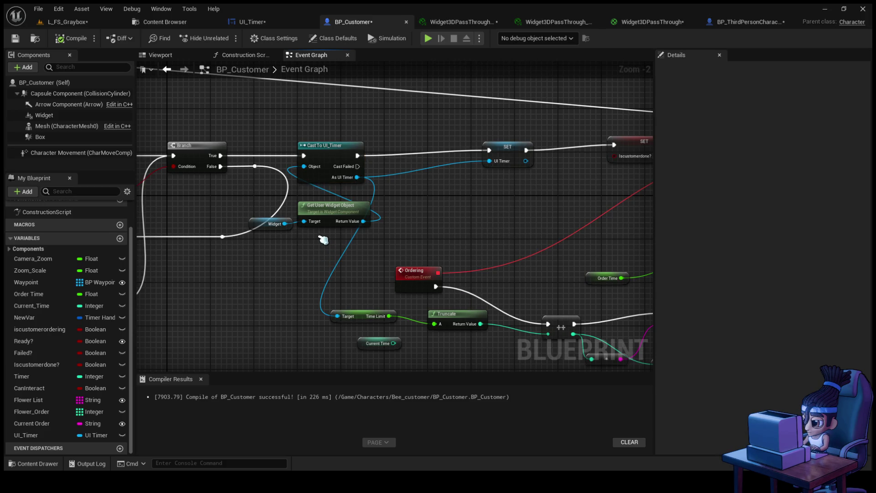
left_click(263, 24)
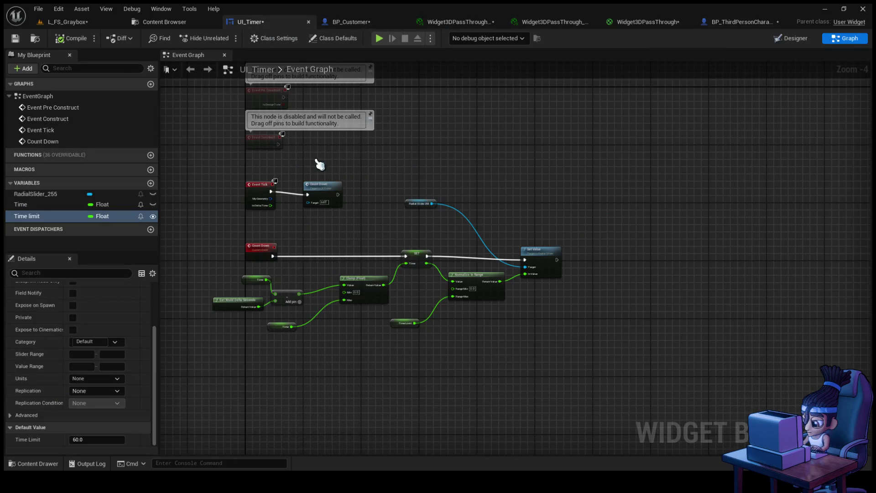
- Break Count Down's execution link to the SET Time node
mouse_move(220, 395)
left_mouse_down()
mouse_move(401, 278)
mouse_move(472, 281)
mouse_move(465, 262)
mouse_move(457, 263)
mouse_move(468, 273)
left_mouse_up()
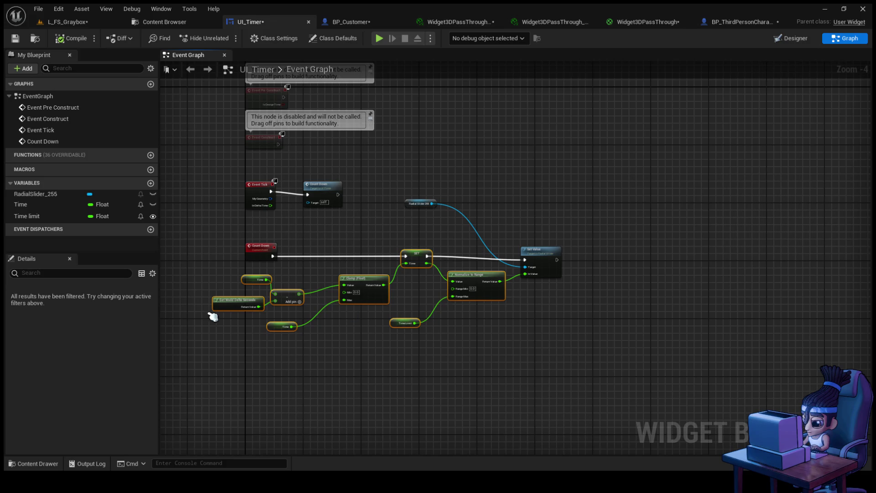
left_click(275, 259)
key("ctrl+z")
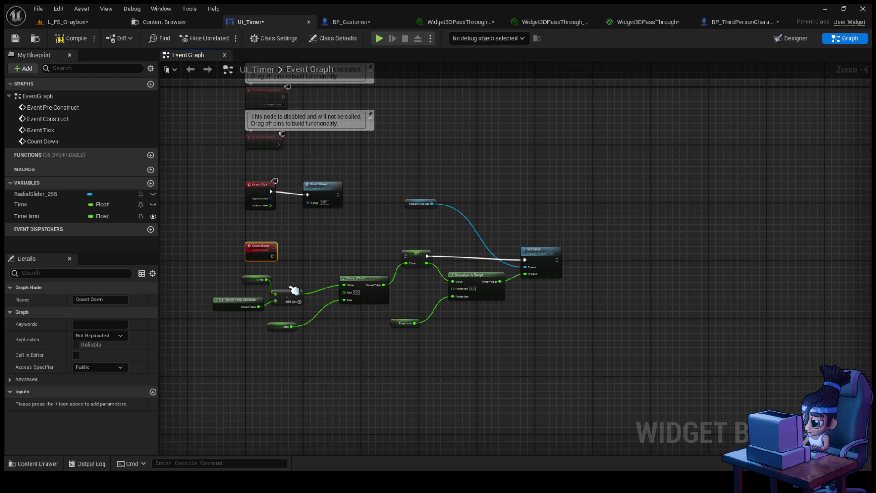
left_click(426, 260)
mouse_move(228, 385)
left_mouse_down()
mouse_move(461, 270)
mouse_move(462, 260)
mouse_move(397, 312)
left_mouse_up()
- Disconnect Normalize to Range from the slider's Set Value In Value
scroll(454, 281, "up", 1)
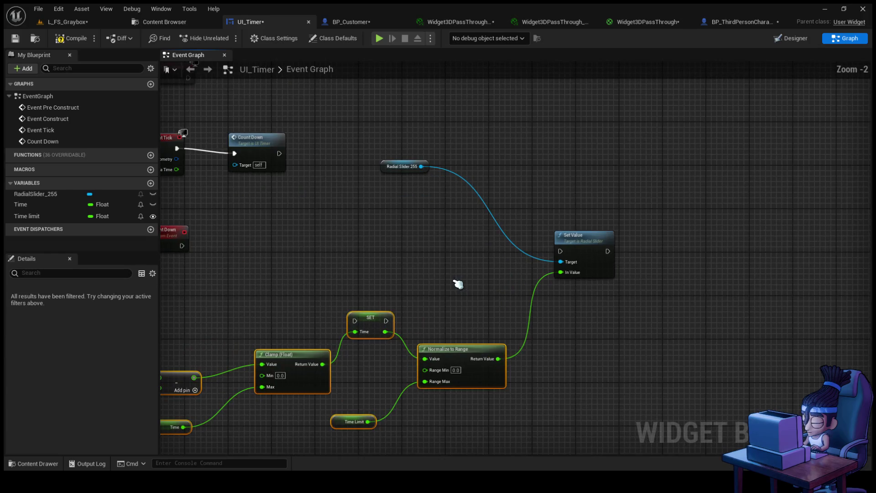
scroll(440, 230, "up", 1)
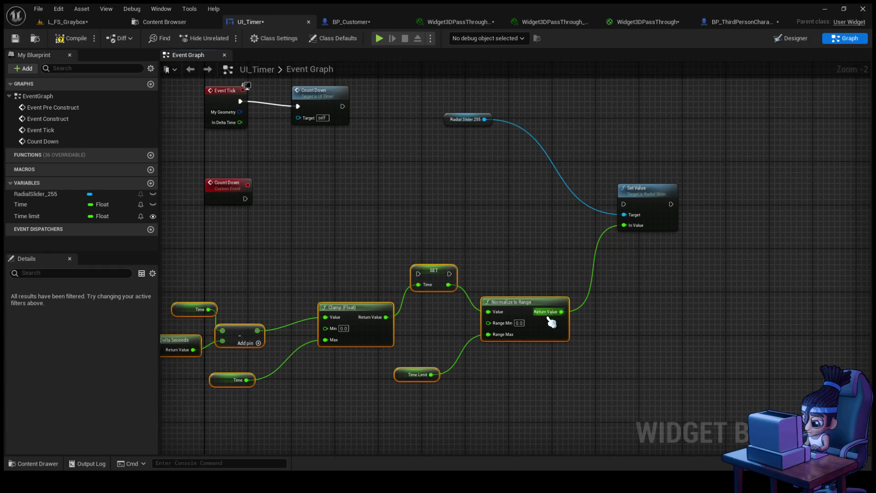
left_click(574, 312)
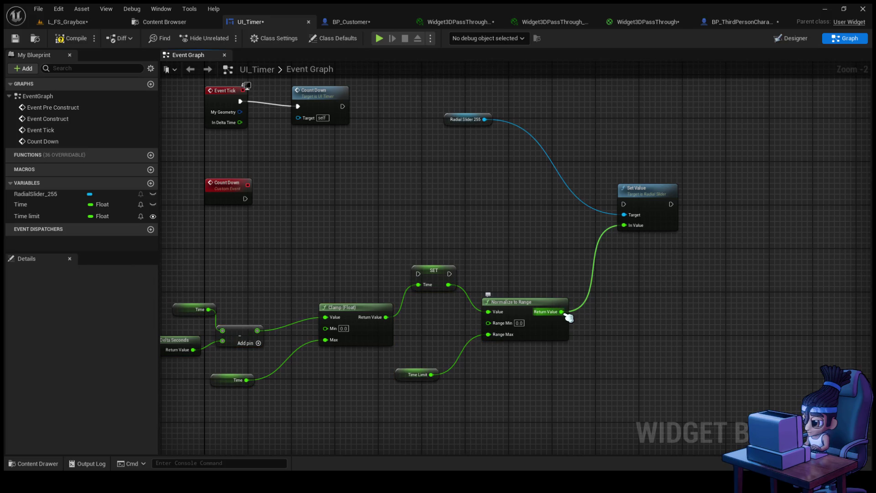
left_click(565, 314)
key("ctrl+z")
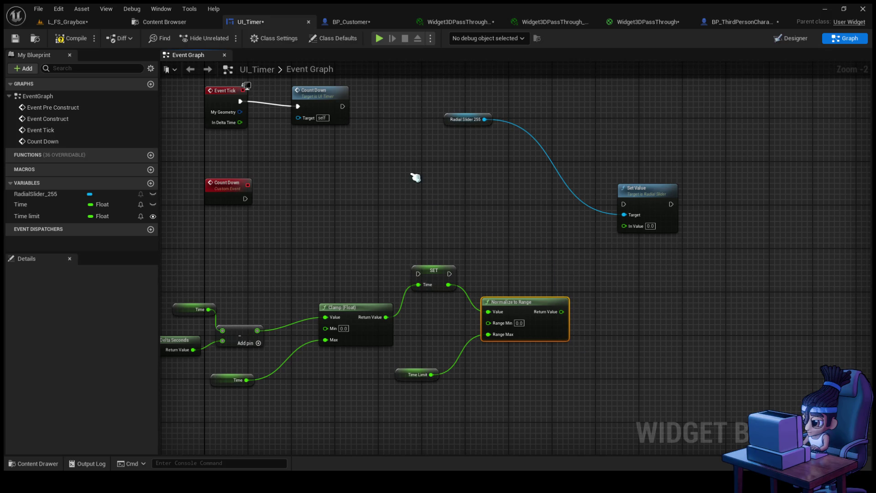
- Wire Count Down directly into Set Value, compile, and add a new Integer variable
mouse_move(246, 196)
left_mouse_down()
mouse_move(530, 188)
mouse_move(634, 209)
left_mouse_up()
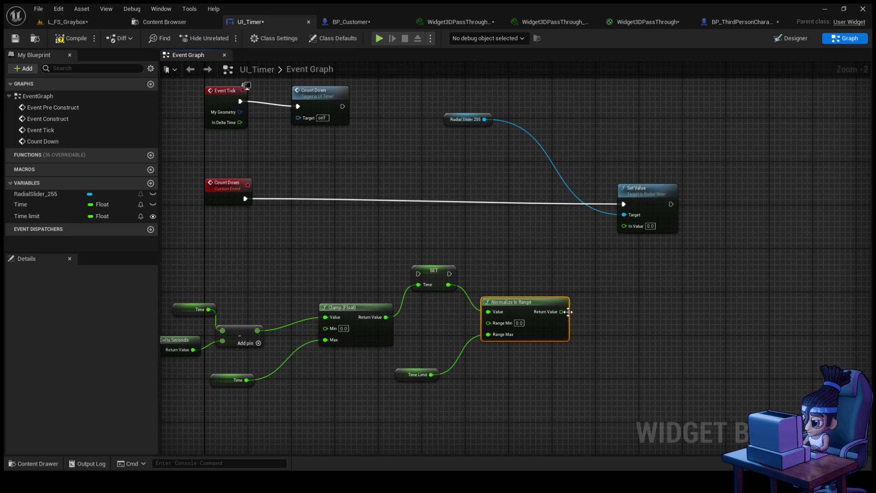
left_click(75, 39)
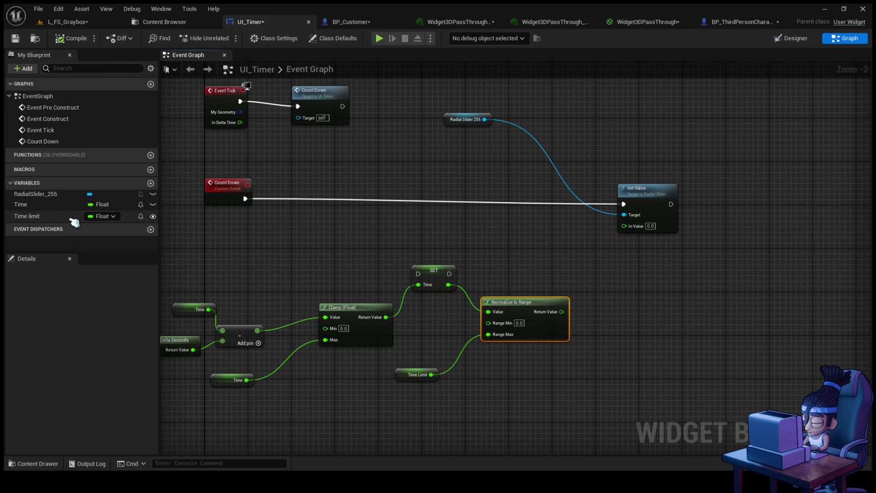
left_click(151, 183)
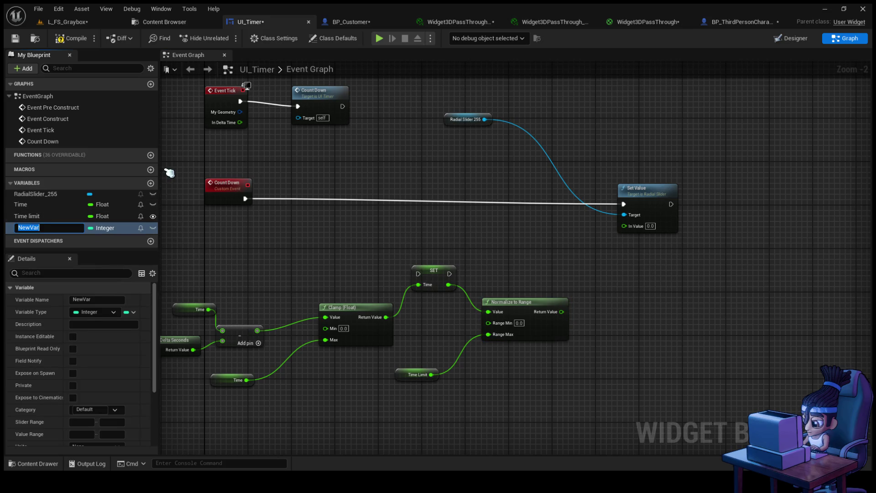
- Name the new integer variable Test and place a Test getter on the UI_Timer graph
type("Test")
key("Return")
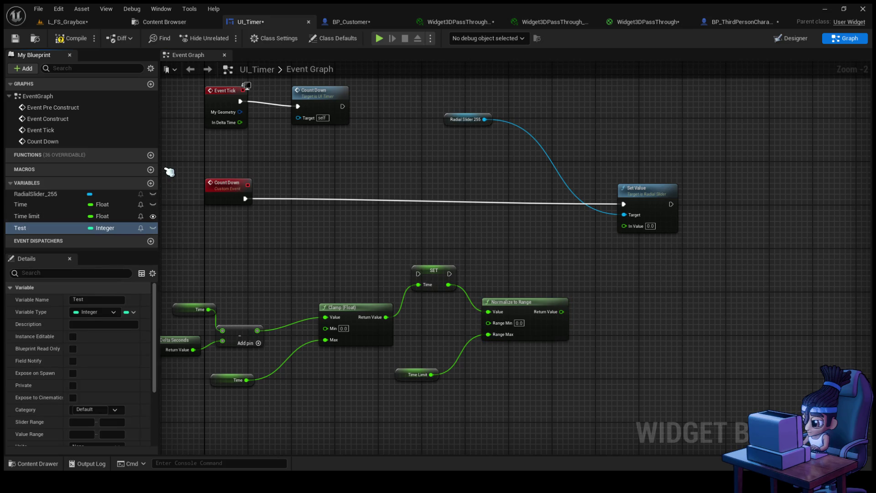
left_click(61, 228)
left_click_drag(526, 212, 440, 228)
left_click(455, 238)
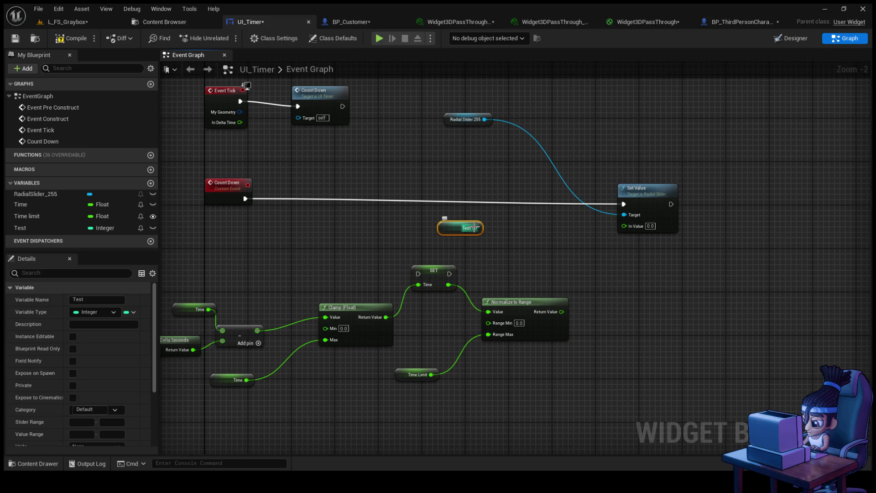
- Connect Test, through a conversion node, to the slider's Set Value In Value, discarding a stray Add node
mouse_move(475, 228)
left_mouse_down()
mouse_move(513, 234)
mouse_move(519, 186)
left_mouse_up()
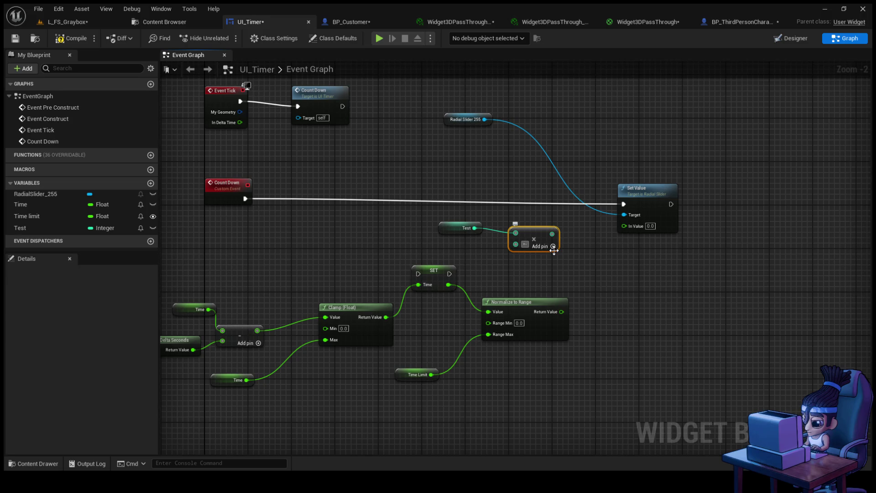
left_click(609, 222)
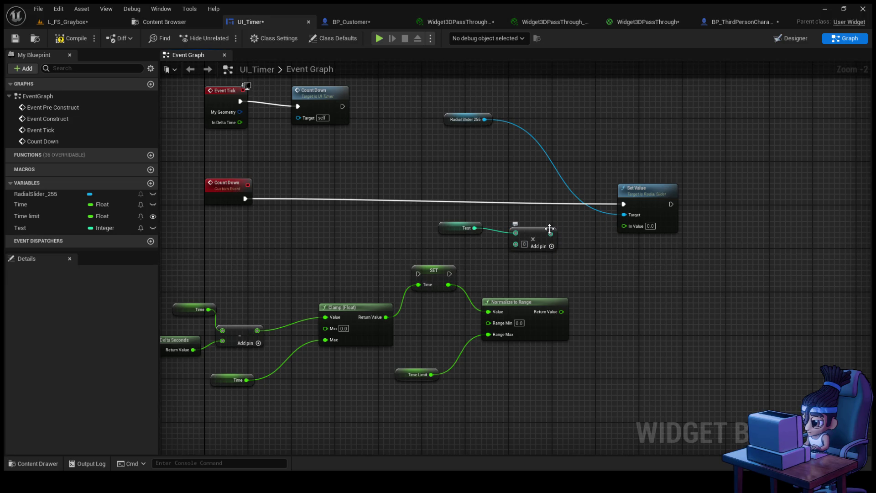
left_click(536, 236)
key("Delete")
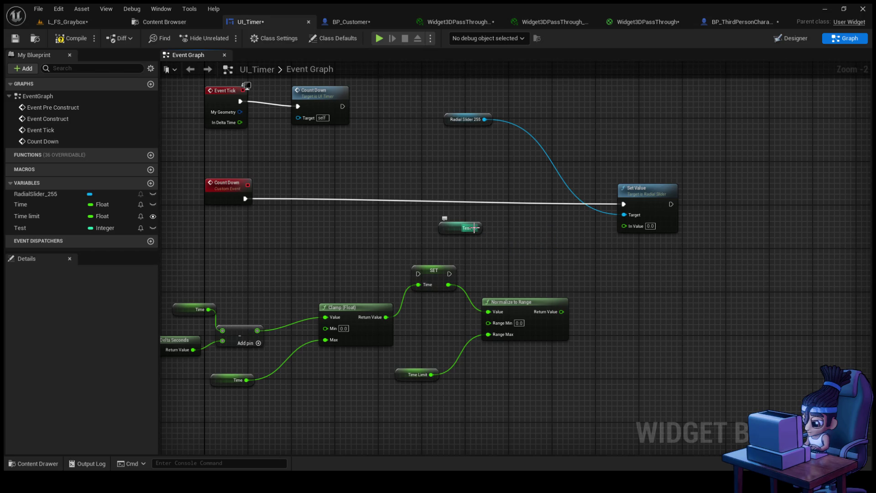
mouse_move(475, 228)
left_mouse_down()
mouse_move(547, 242)
mouse_move(634, 226)
mouse_move(625, 226)
left_mouse_up()
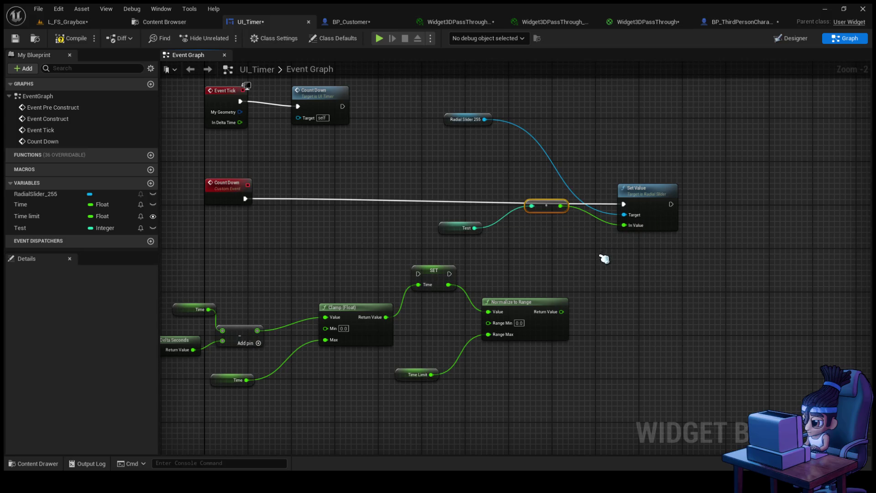
mouse_move(542, 211)
left_mouse_down()
mouse_move(518, 239)
mouse_move(509, 233)
mouse_move(534, 236)
mouse_move(546, 246)
mouse_move(538, 249)
left_mouse_up()
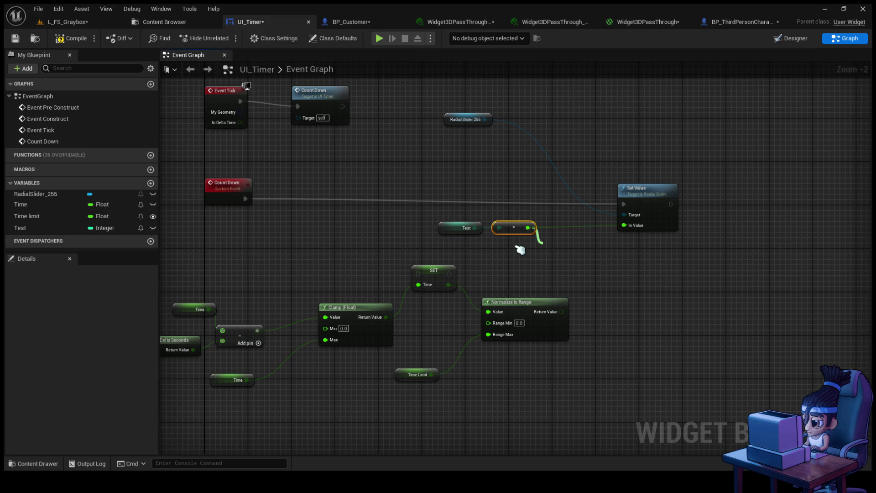
- Insert a decrement node between Count Down and Set Value, then compile UI_Timer
left_click(611, 300)
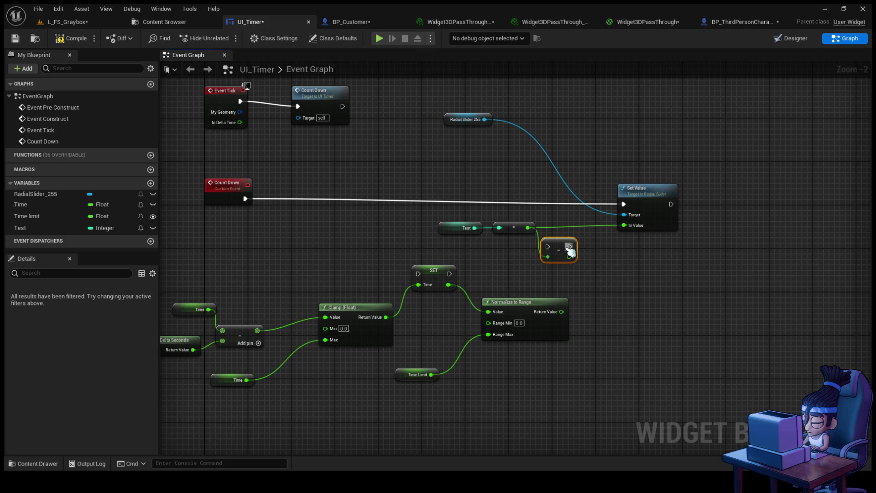
left_click_drag(564, 246, 553, 209)
mouse_move(239, 198)
left_mouse_down()
mouse_move(538, 205)
mouse_move(616, 244)
mouse_move(634, 226)
left_mouse_up()
mouse_move(558, 203)
left_mouse_down()
mouse_move(630, 209)
mouse_move(624, 204)
left_mouse_up()
left_click(69, 43)
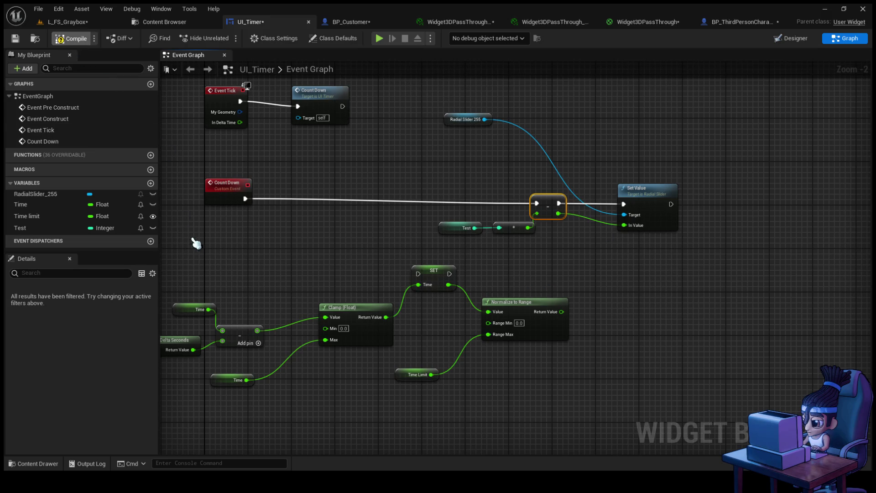
- In BP_Customer's Event Graph, delete the Truncate node and wire Current Time into the increment node
left_click(351, 22)
scroll(431, 219, "down", 2)
scroll(483, 147, "up", 1)
scroll(482, 147, "up", 1)
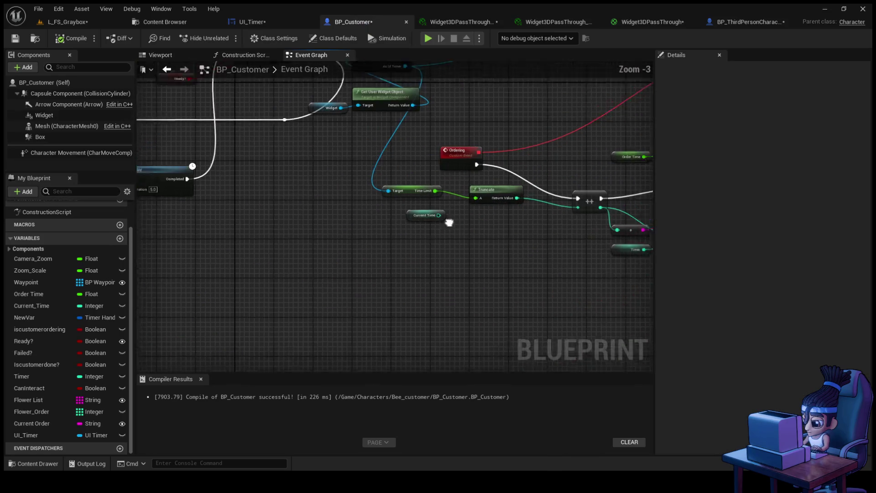
scroll(313, 245, "up", 1)
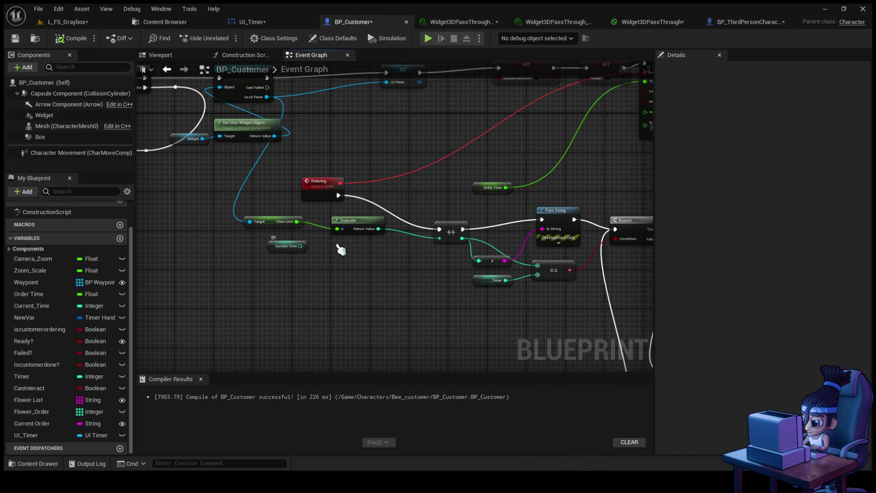
left_click(361, 218)
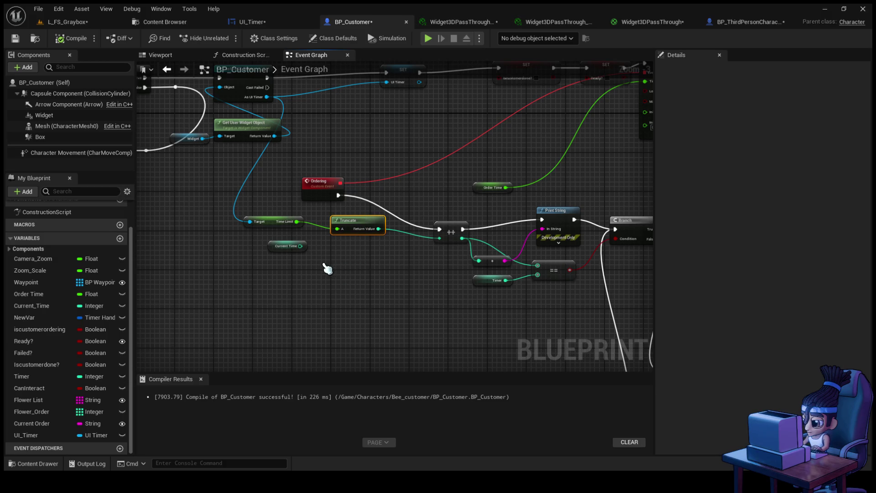
left_click(272, 224)
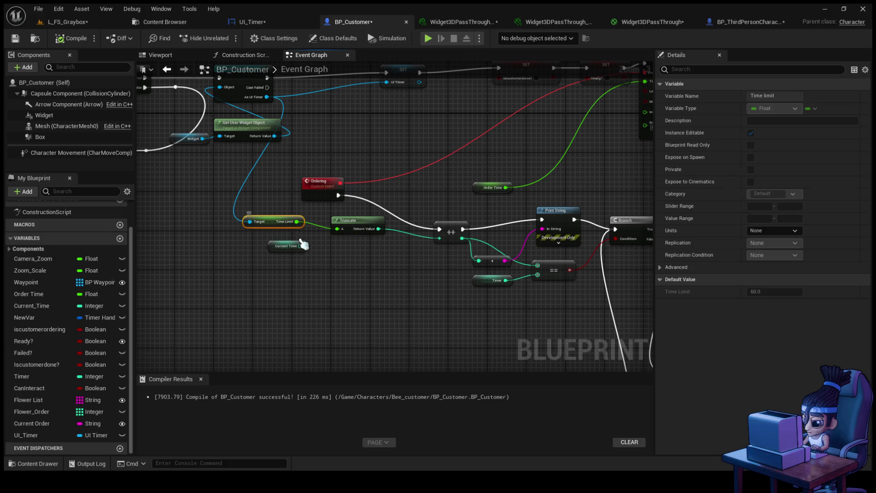
left_click(340, 224)
key("Delete")
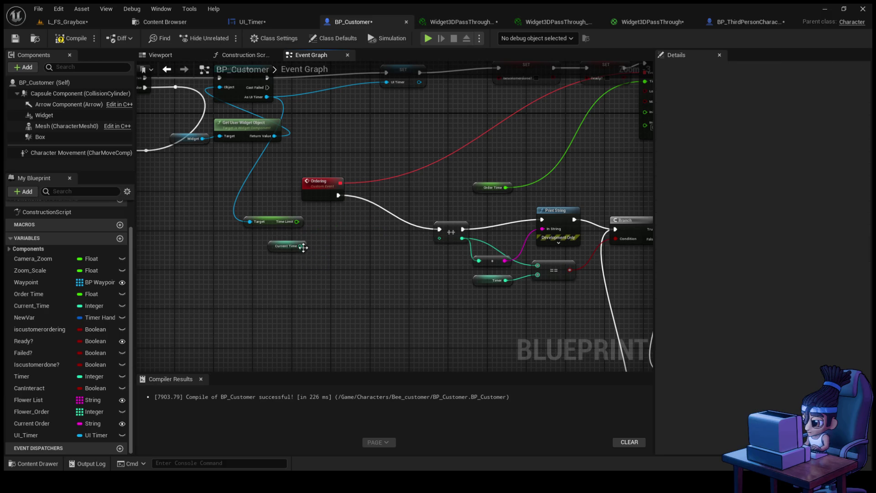
mouse_move(300, 246)
left_mouse_down()
mouse_move(447, 233)
mouse_move(439, 237)
left_mouse_up()
left_click(273, 223)
- Run the UI Timer SET node after Cast To UI_Timer and move it next to the cast
scroll(341, 310, "down", 2)
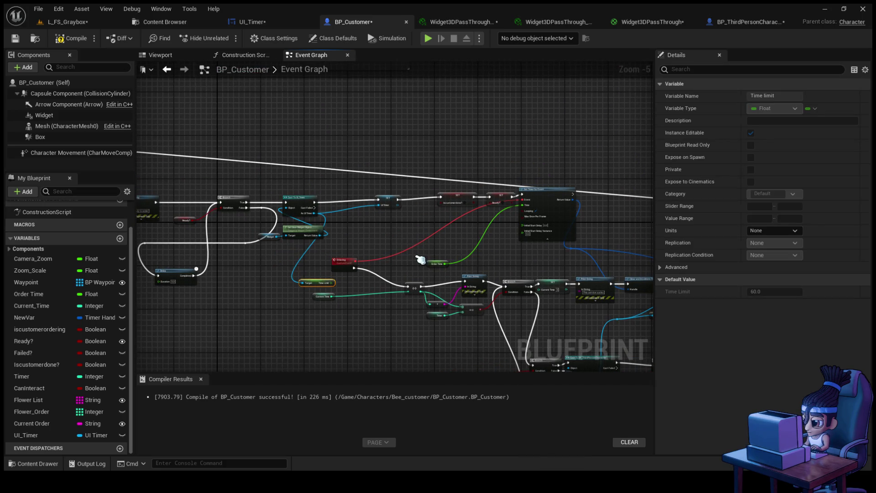
scroll(418, 256, "up", 1)
scroll(346, 180, "up", 1)
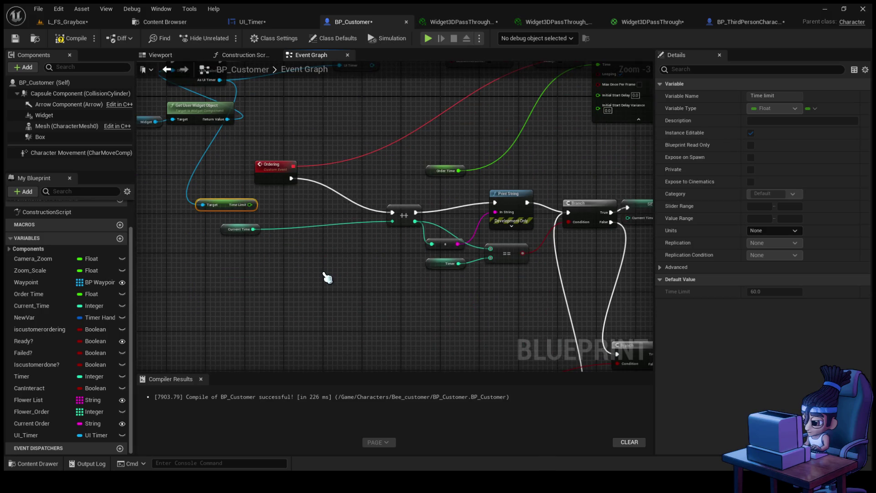
left_click_drag(326, 277, 292, 266)
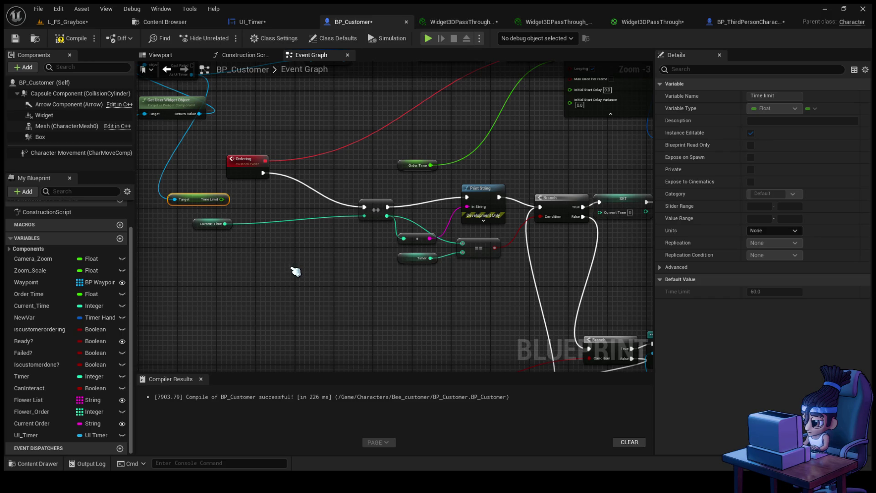
mouse_move(301, 254)
left_mouse_down()
mouse_move(381, 334)
mouse_move(448, 269)
left_mouse_up()
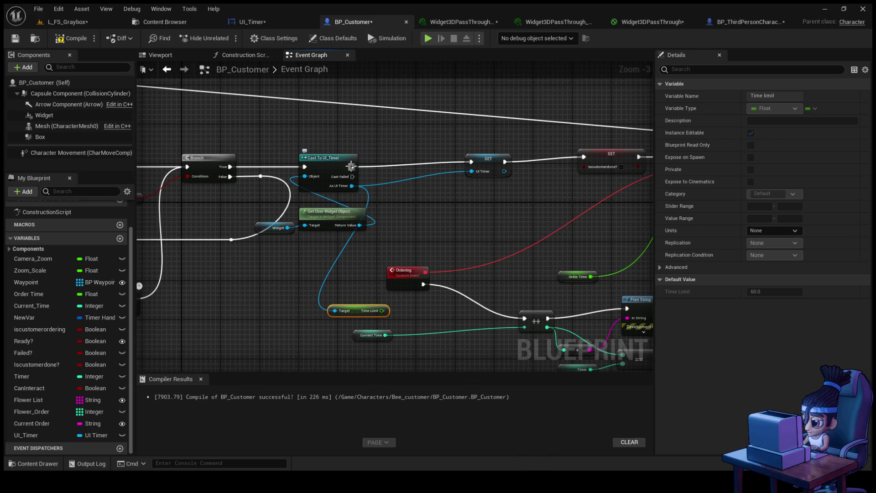
mouse_move(498, 203)
left_mouse_down()
mouse_move(231, 200)
mouse_move(318, 201)
mouse_move(324, 180)
mouse_move(395, 211)
left_mouse_up()
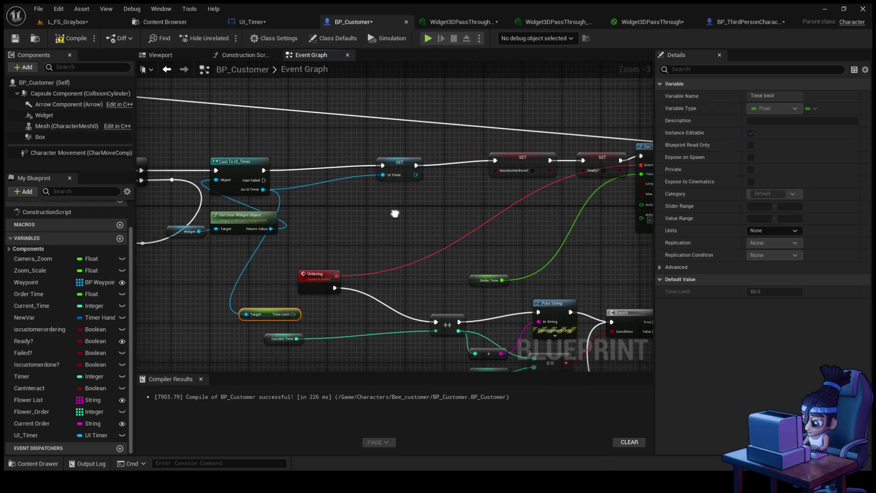
left_click_drag(264, 170, 383, 166)
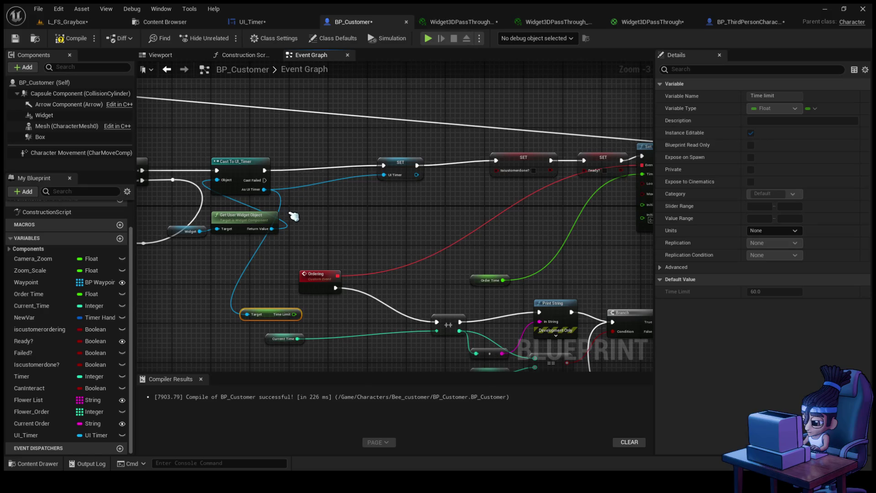
left_click_drag(290, 206, 308, 200)
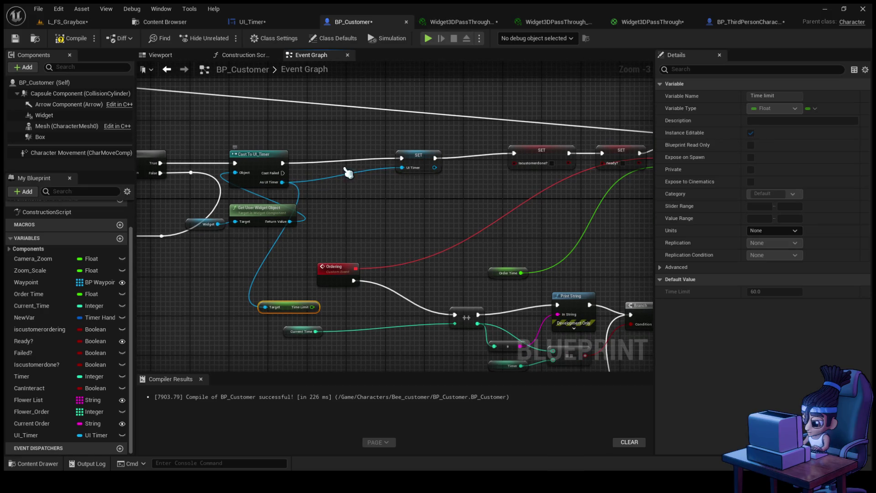
left_click_drag(408, 163, 326, 168)
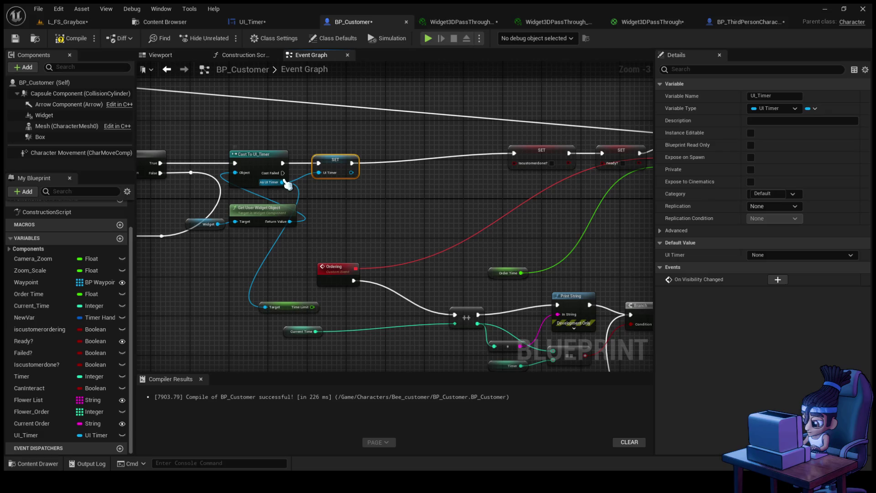
- Chain a SET Test node from As UI Timer after SET UI Timer, feed it Current Time, and compile
mouse_move(285, 184)
left_mouse_down()
mouse_move(358, 187)
mouse_move(390, 172)
left_mouse_up()
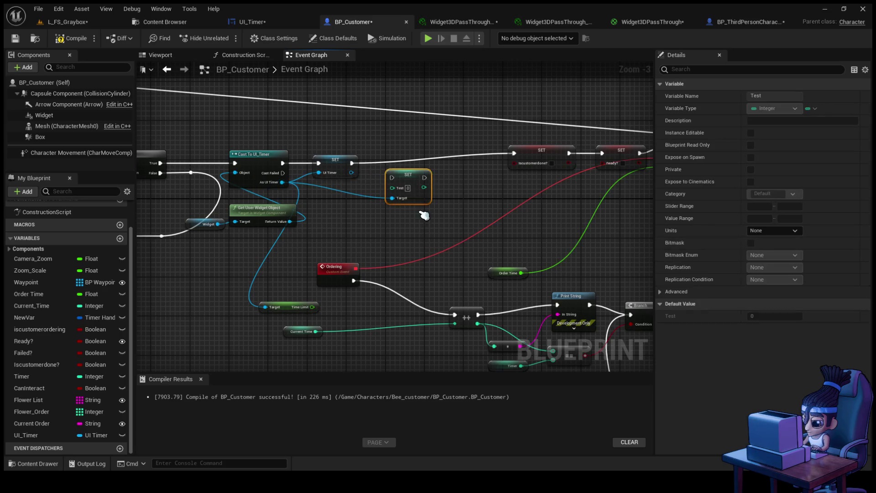
mouse_move(411, 186)
left_mouse_down()
mouse_move(425, 162)
mouse_move(412, 175)
mouse_move(410, 167)
left_mouse_up()
left_click_drag(354, 166, 514, 153)
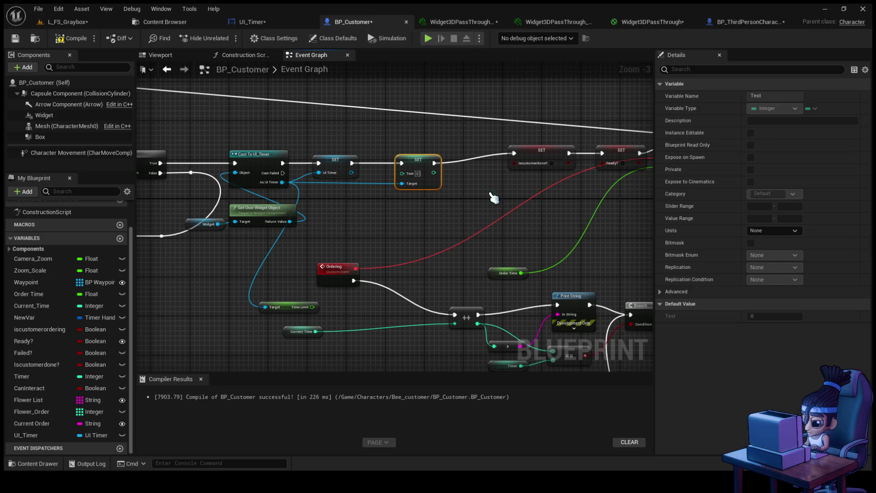
mouse_move(315, 331)
left_mouse_down()
mouse_move(429, 231)
mouse_move(401, 173)
left_mouse_up()
left_click(67, 38)
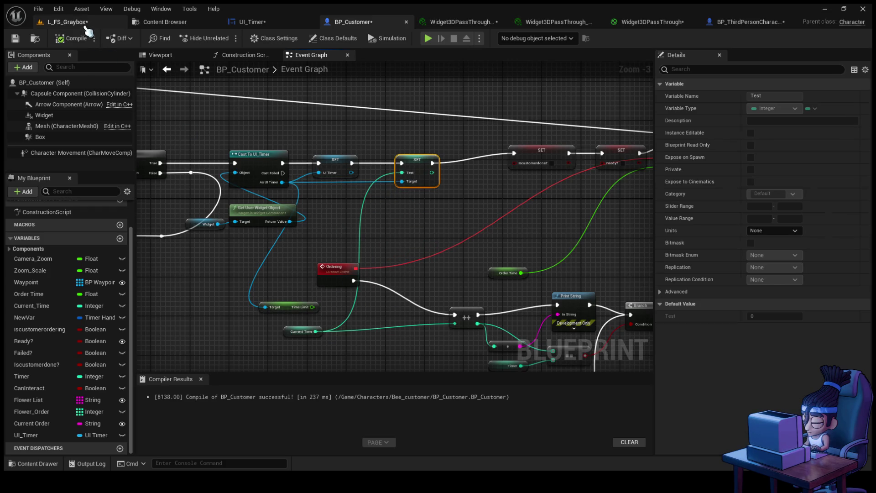
- Play-test L_FS_Graybox, walking the bee through the doorway to the customer, then stop with Esc
left_click(80, 22)
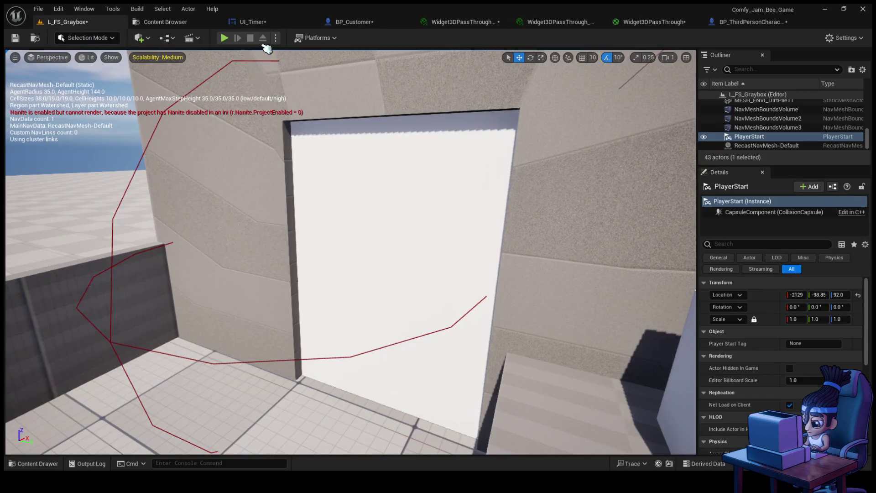
left_click(224, 38)
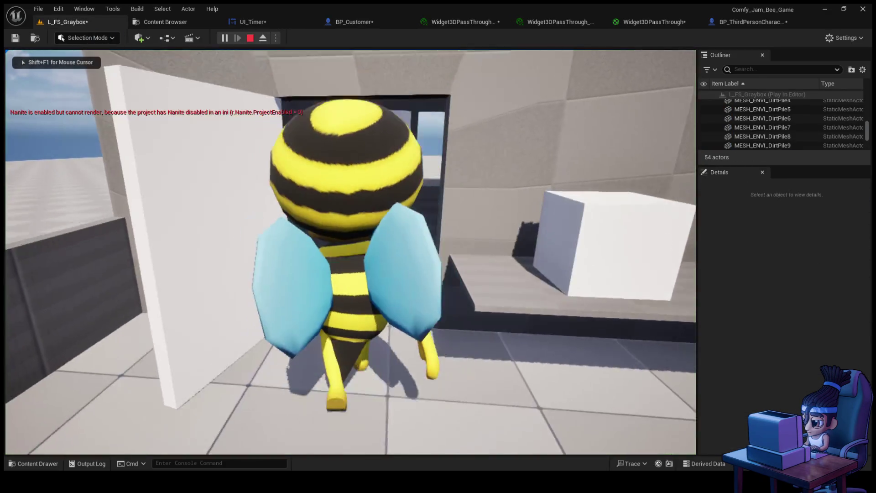
key("w")
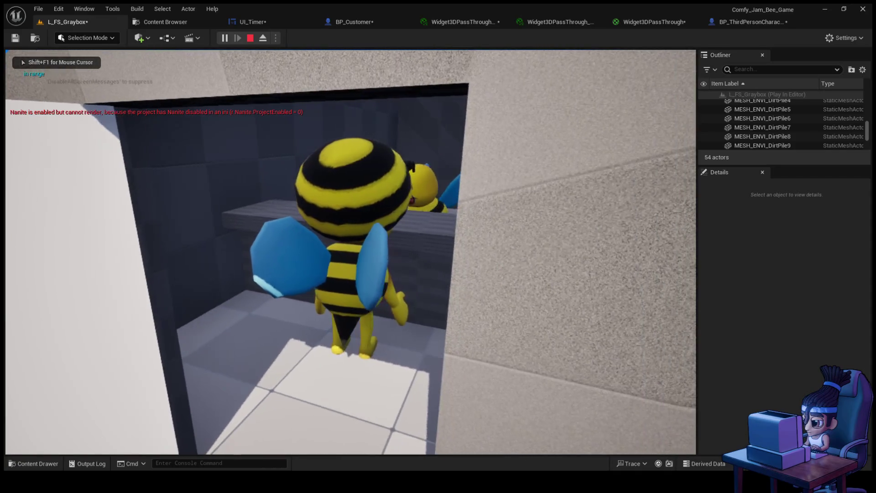
key("w")
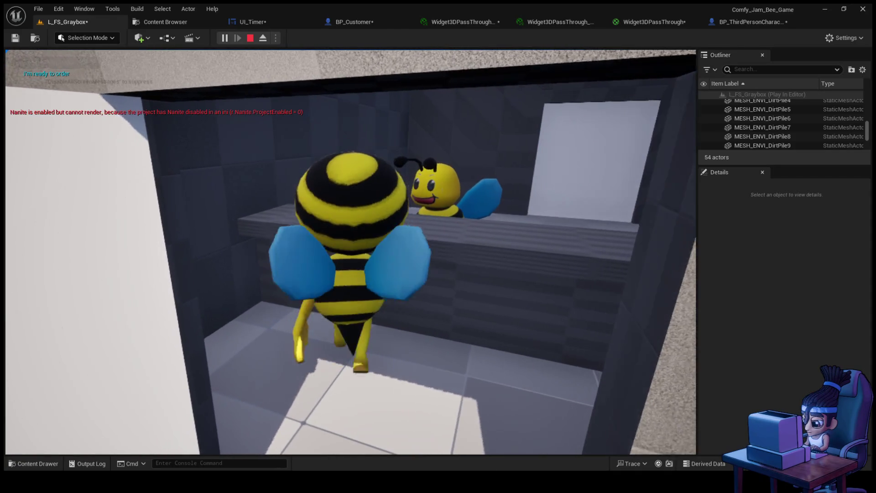
key("e")
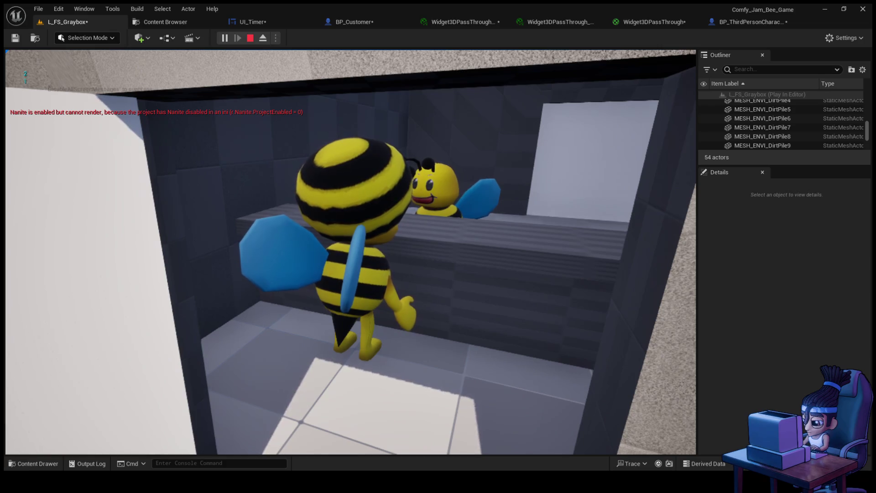
key("Escape")
scroll(264, 267, "down", 10)
- Review UI_Timer's ring in Designer, then select BP_Customer's Widget component using UI_Timer at 650 × 650
left_click(365, 23)
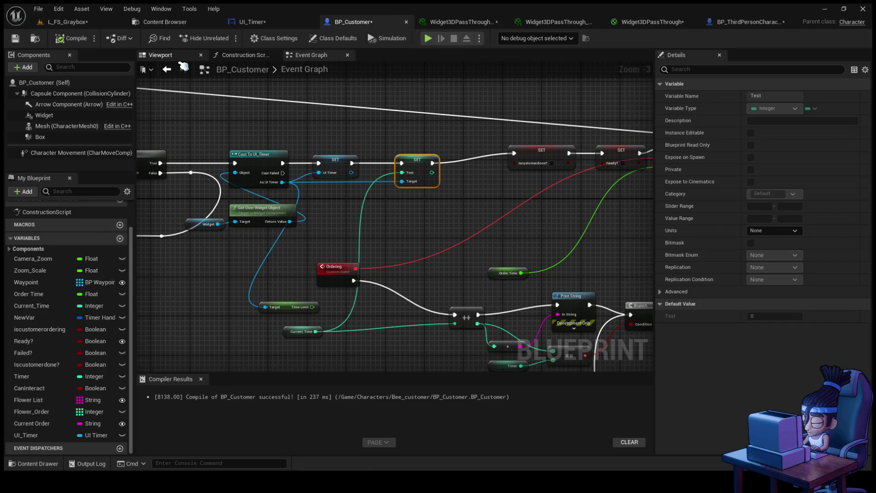
left_click(160, 55)
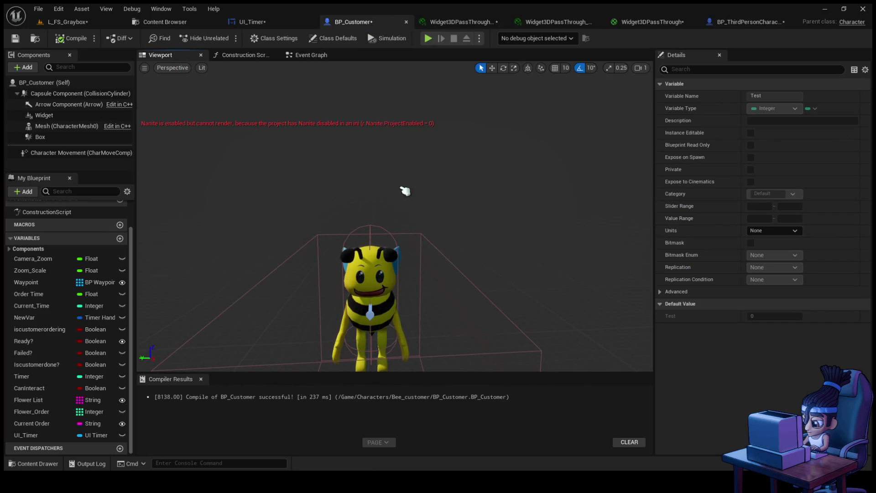
left_click(283, 24)
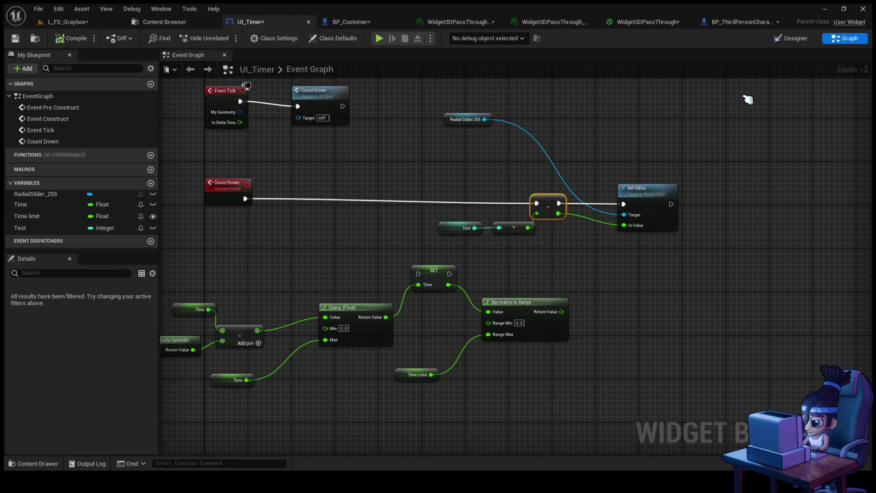
left_click(794, 38)
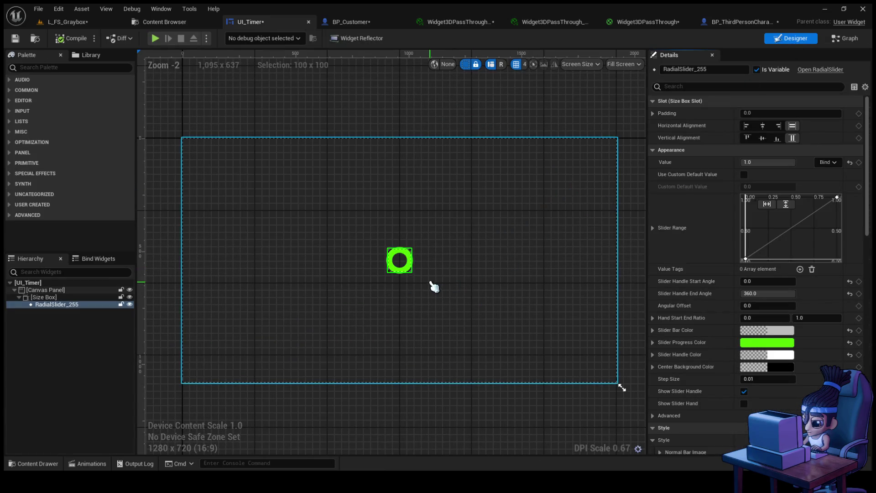
scroll(425, 287, "up", 3)
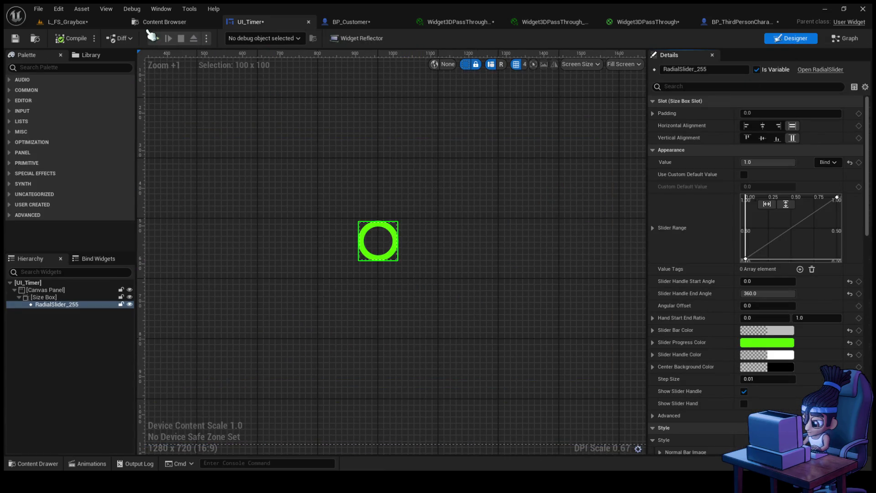
left_click(363, 22)
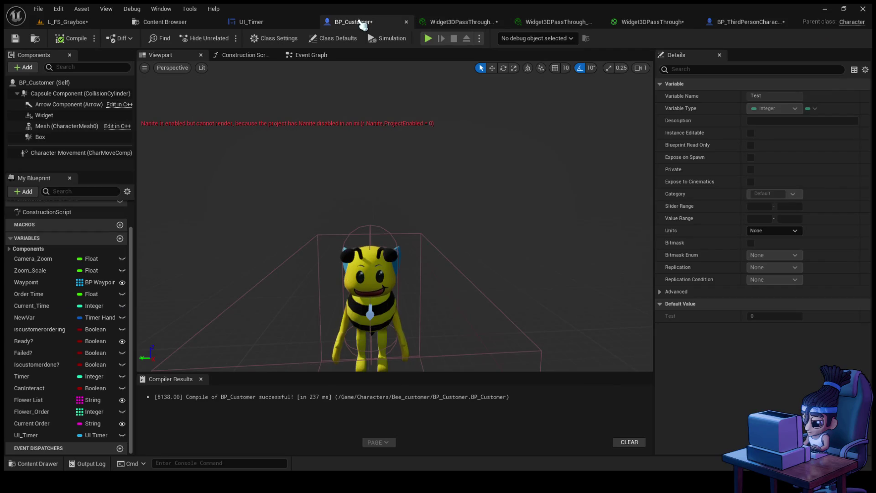
left_click(91, 115)
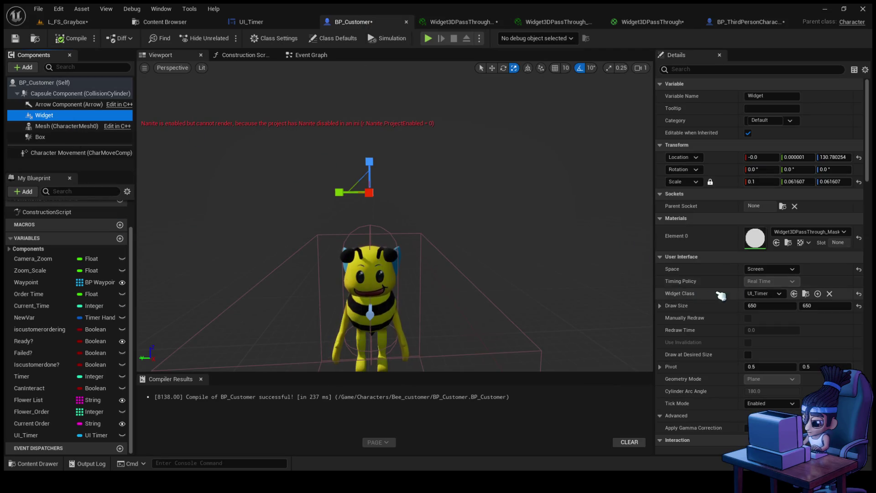
- Set the timer Widget component's space to World and frame it in the viewport
left_click(770, 269)
left_click(767, 279)
key("f")
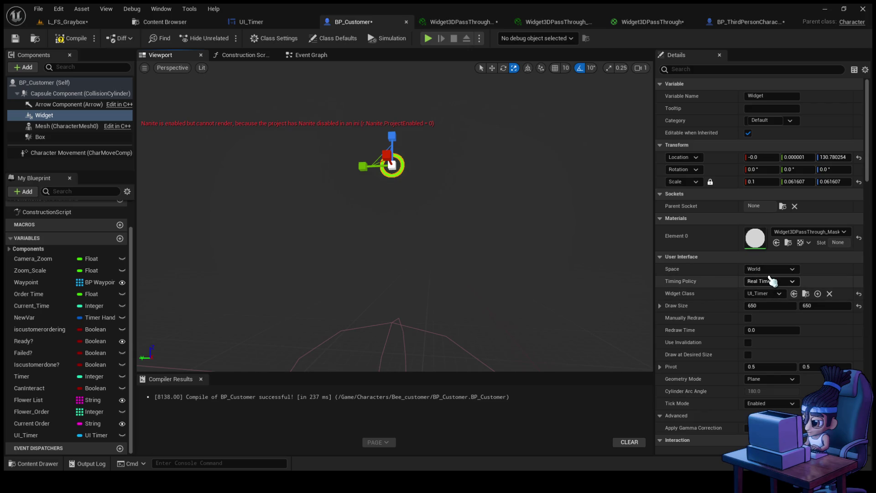
- Play-test the level, walking the bee to the customer at the counter and interacting, then stop
left_click(91, 23)
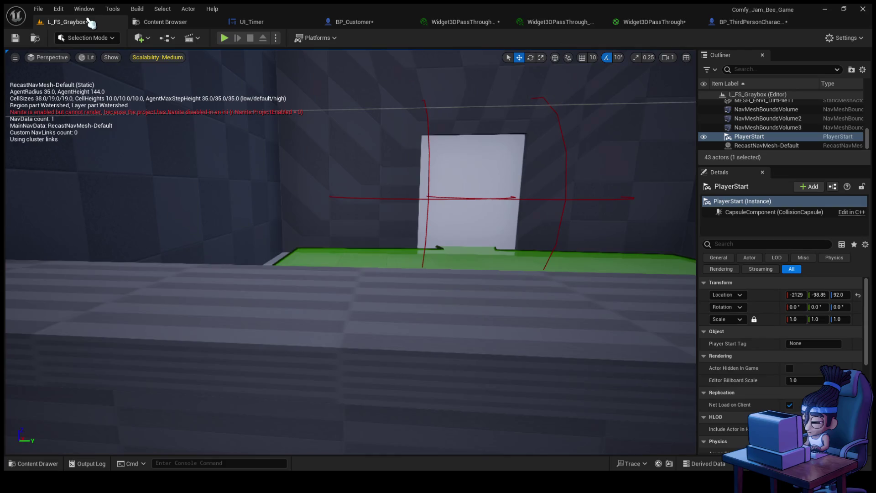
left_click(224, 38)
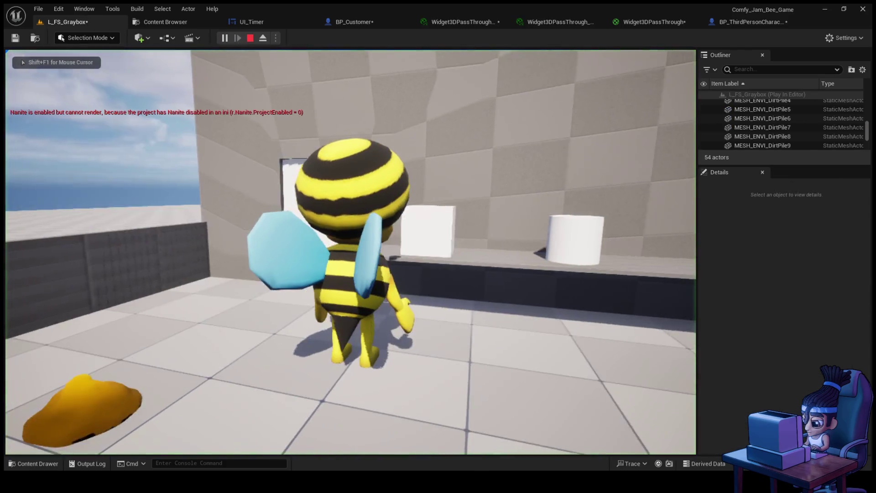
key("w")
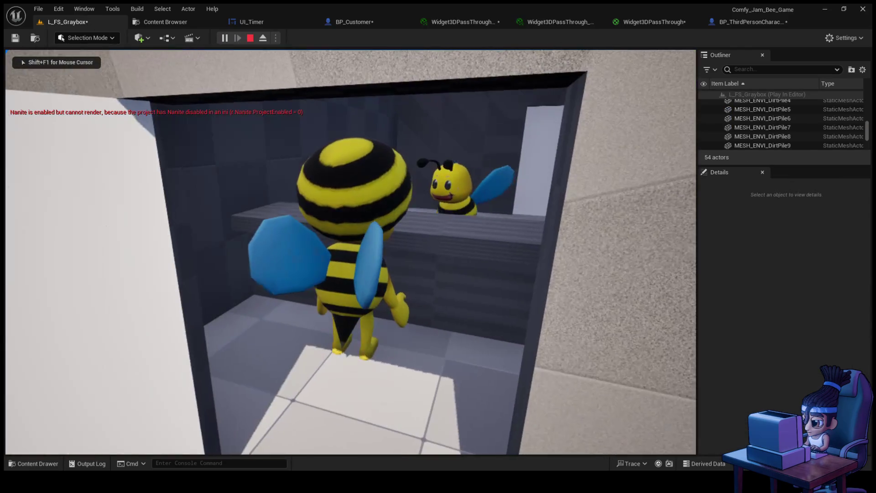
key("w")
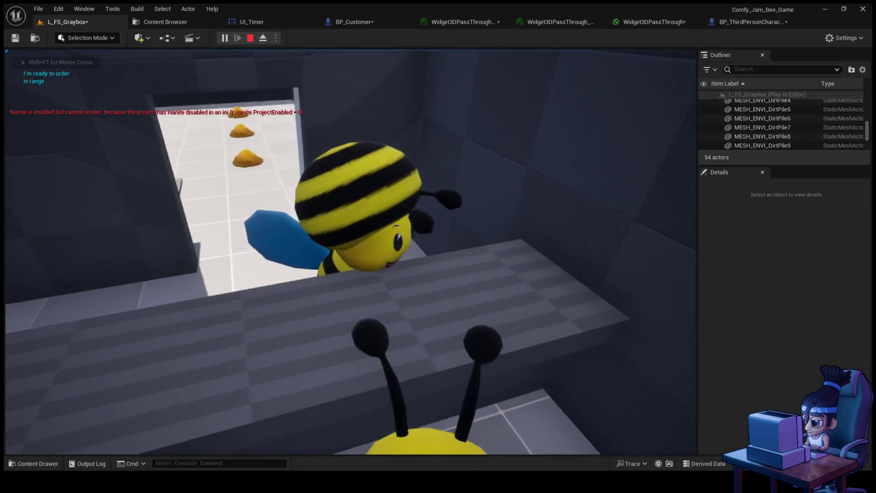
key("w")
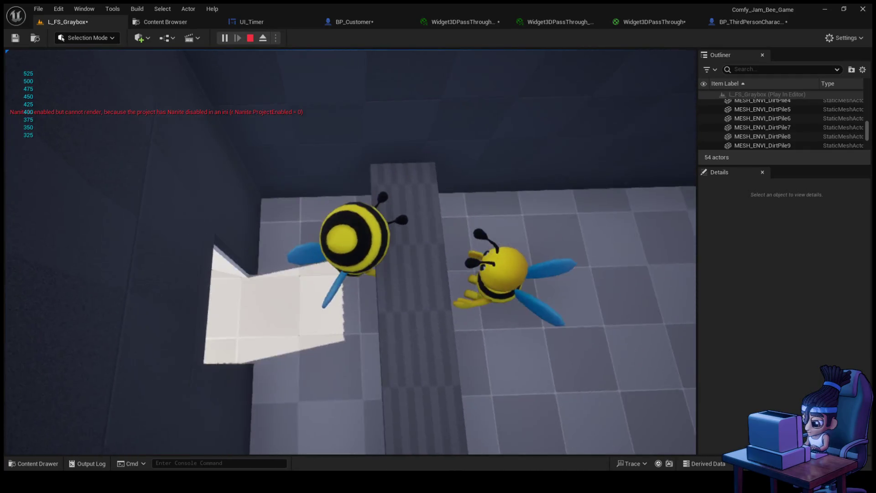
key("s")
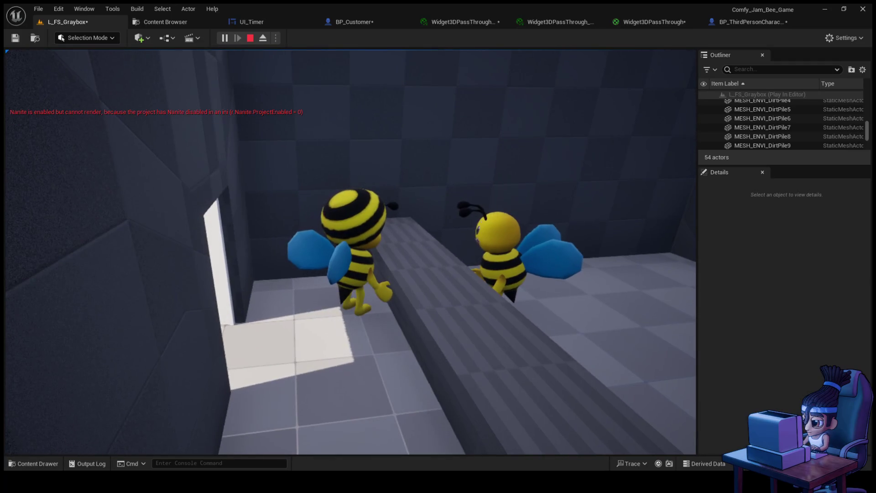
key("e")
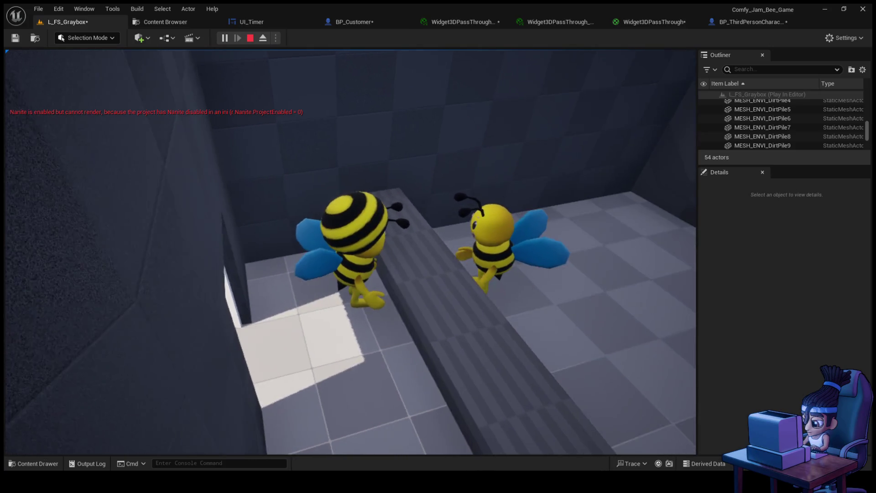
key("Escape")
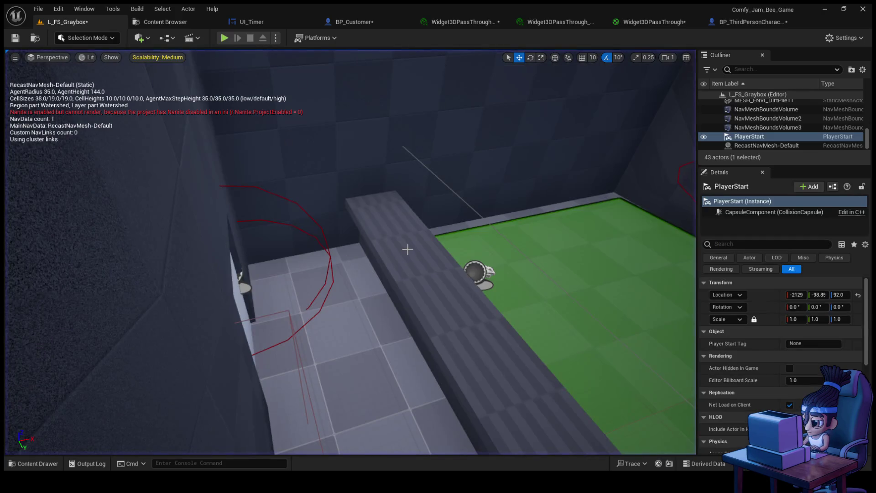
- Set the BP_Customer timer widget's scale to 1.0
left_click(396, 18)
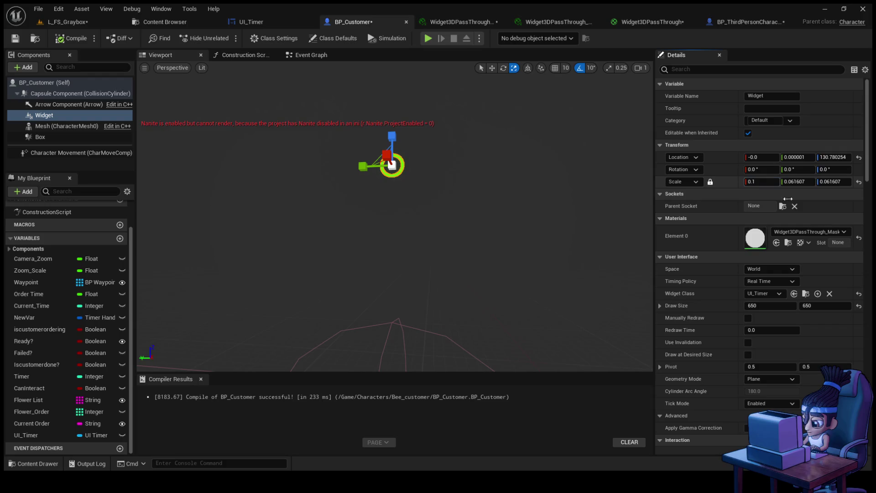
left_click_drag(756, 182, 756, 182)
type("1")
key("Return")
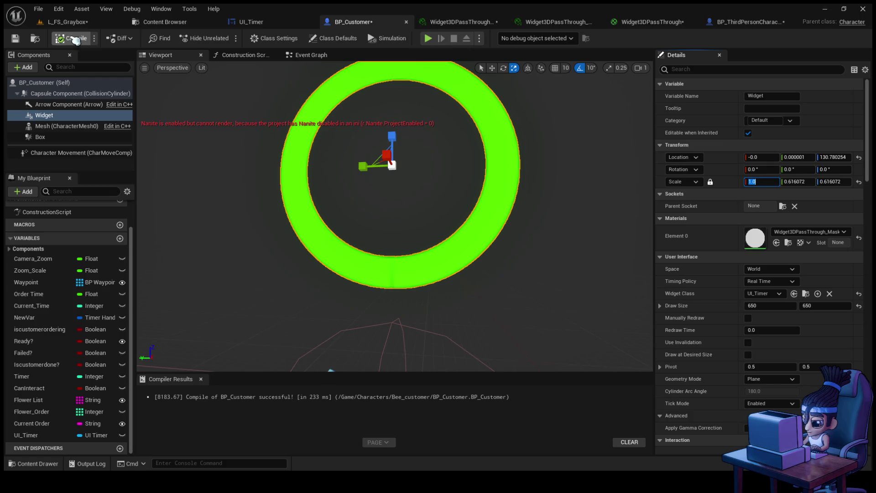
- Run a brief play-test of the level, then bring up the UI_Timer designer
left_click(106, 26)
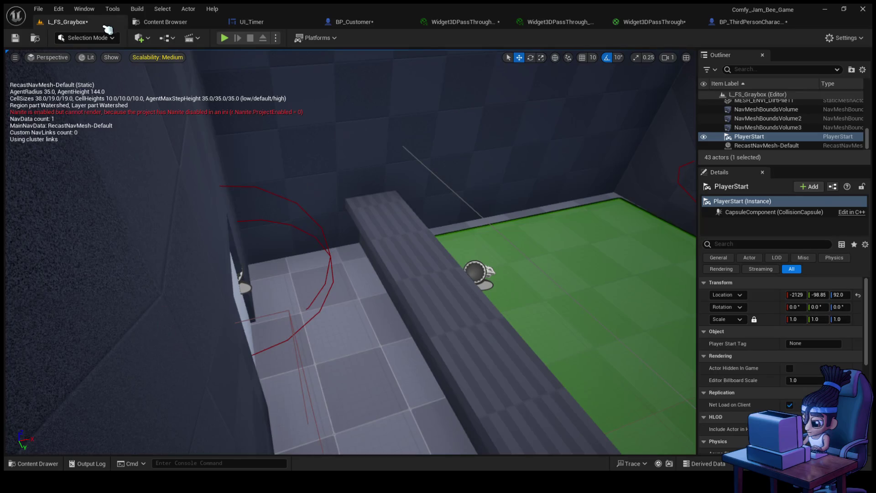
left_click(224, 38)
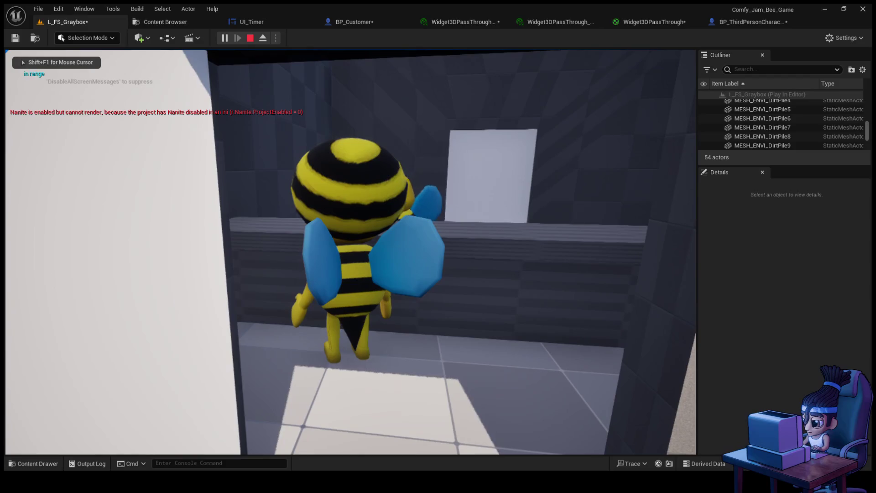
key("Escape")
left_click(270, 23)
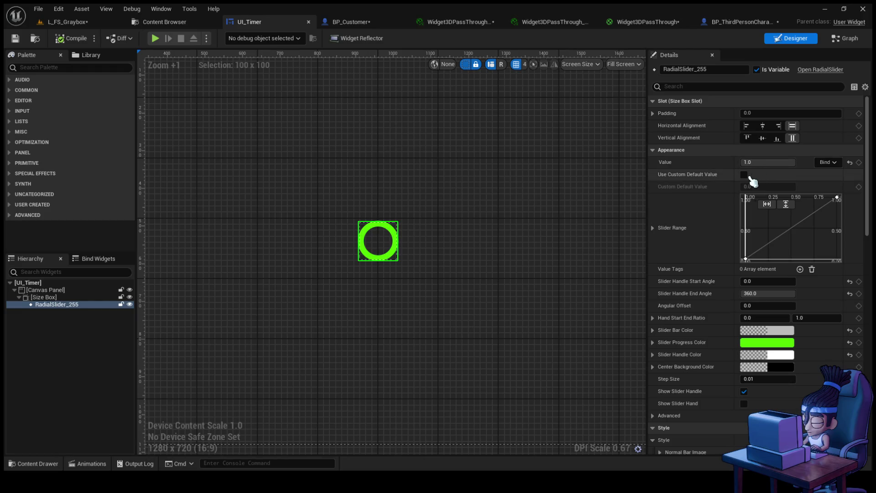
- Browse RadialSlider_255's Details in UI_Timer, then show Characters/Bee_customer in the Content Browser
scroll(719, 265, "down", 3)
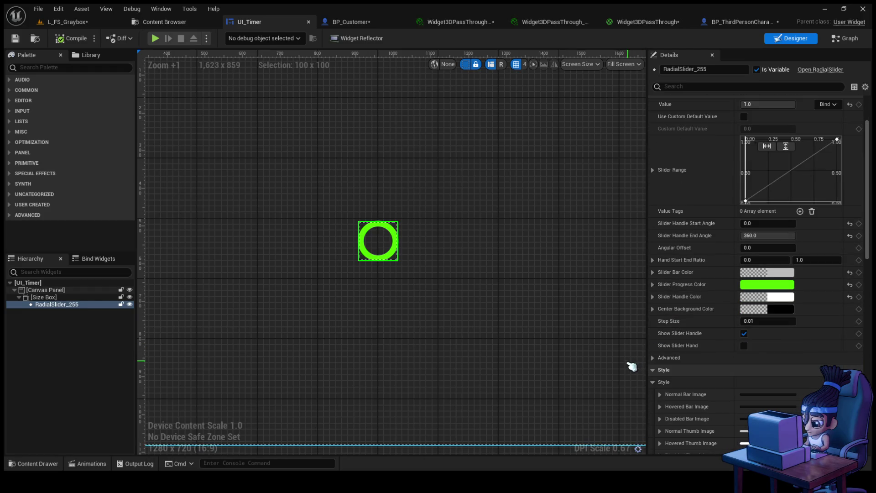
left_click(43, 297)
left_click(55, 304)
scroll(704, 319, "down", 8)
scroll(708, 324, "down", 2)
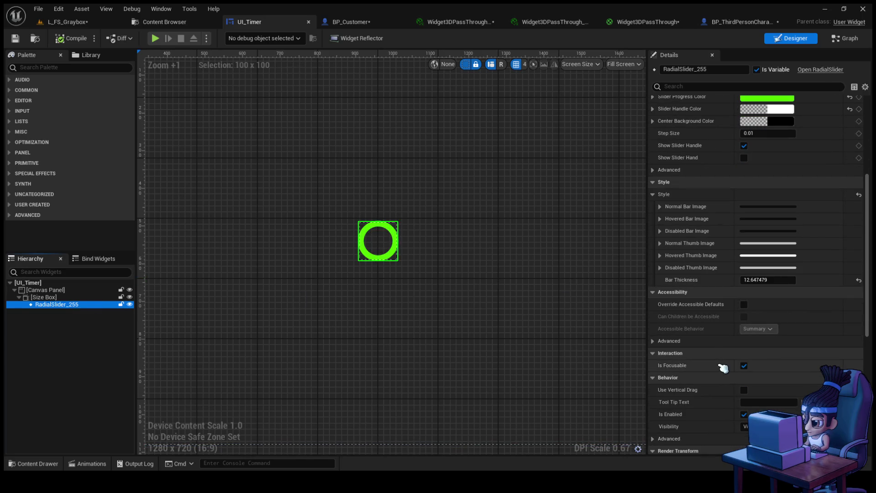
scroll(723, 368, "down", 4)
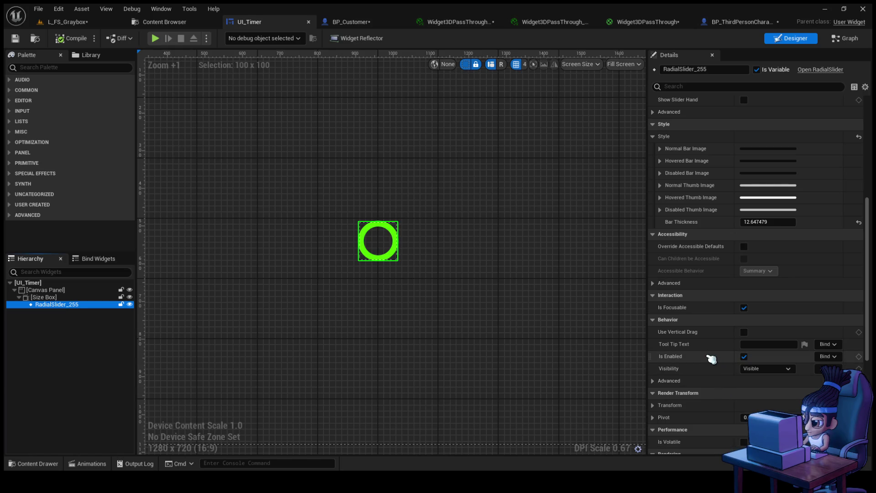
scroll(726, 200, "up", 14)
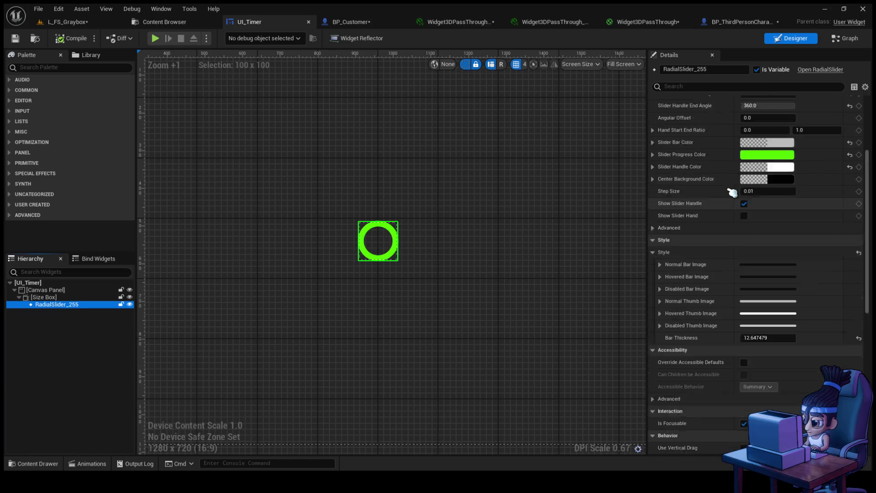
scroll(705, 224, "up", 7)
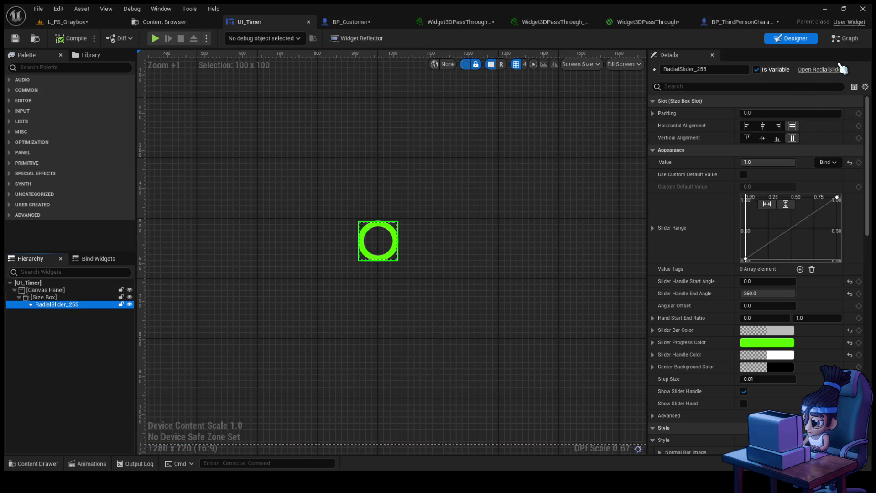
left_click(15, 38)
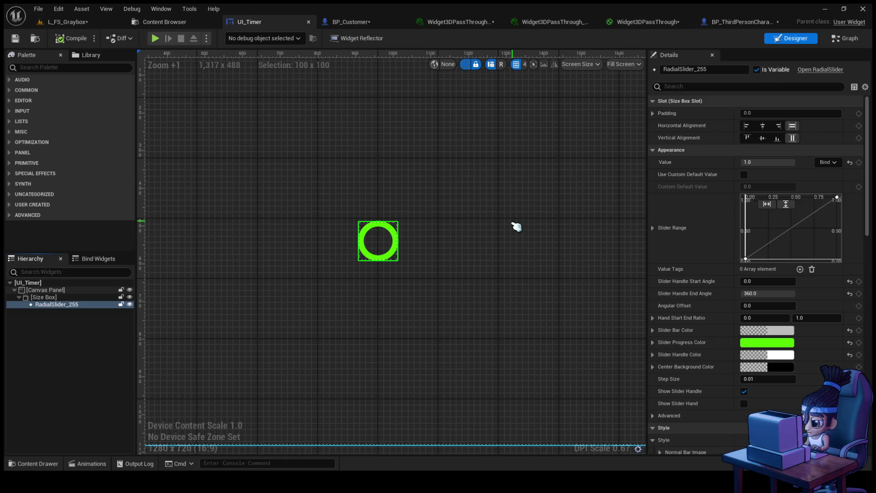
left_click(177, 24)
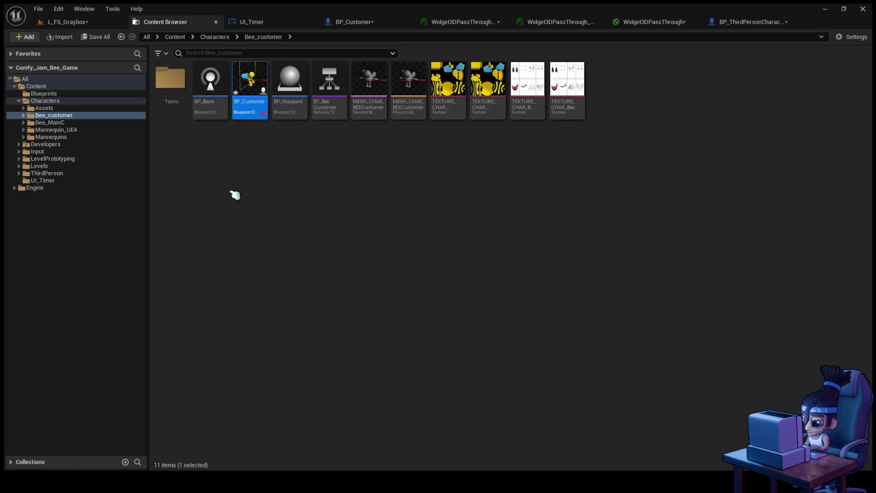
- Play-test walking the bee into the shop to take the customer's order, then return to BP_Customer
left_click(84, 23)
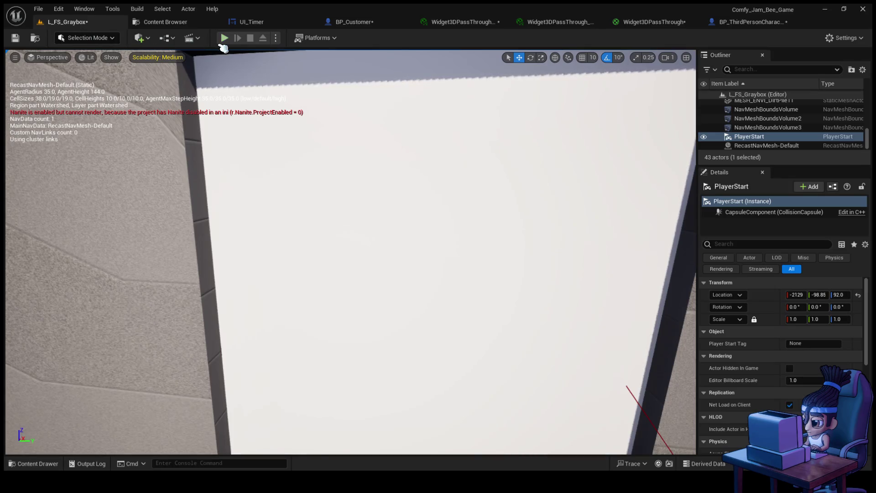
left_click(223, 39)
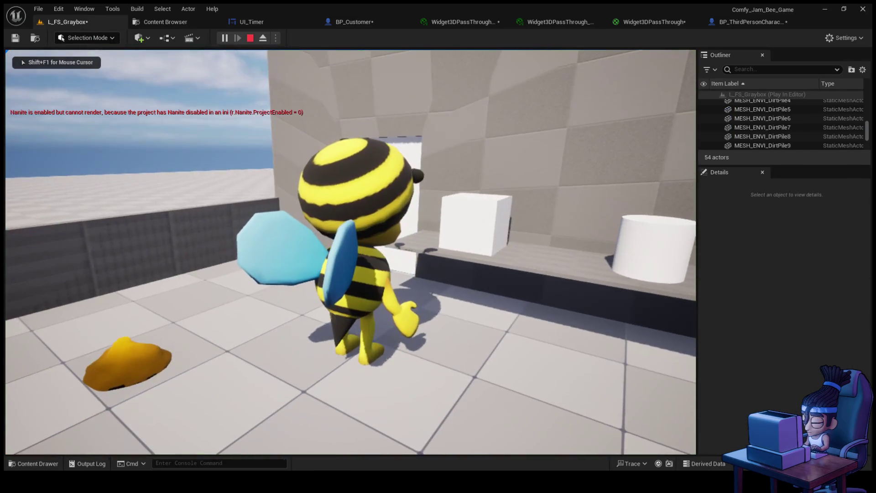
key("w")
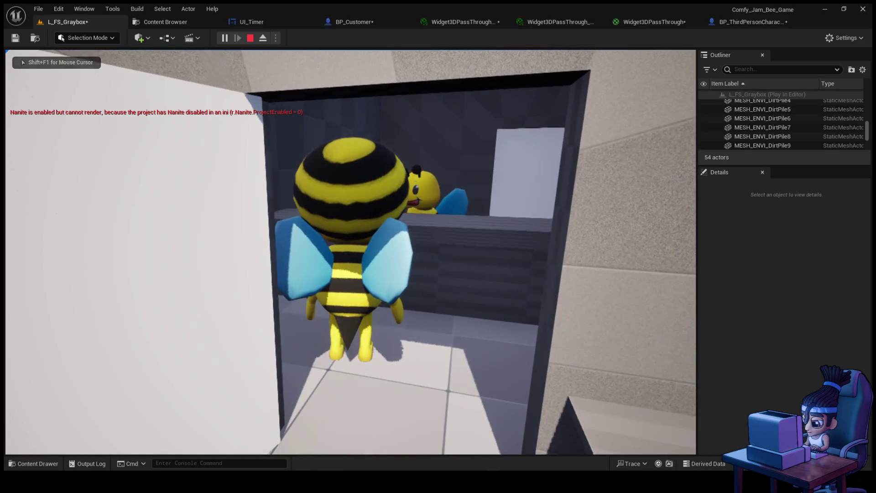
key("w")
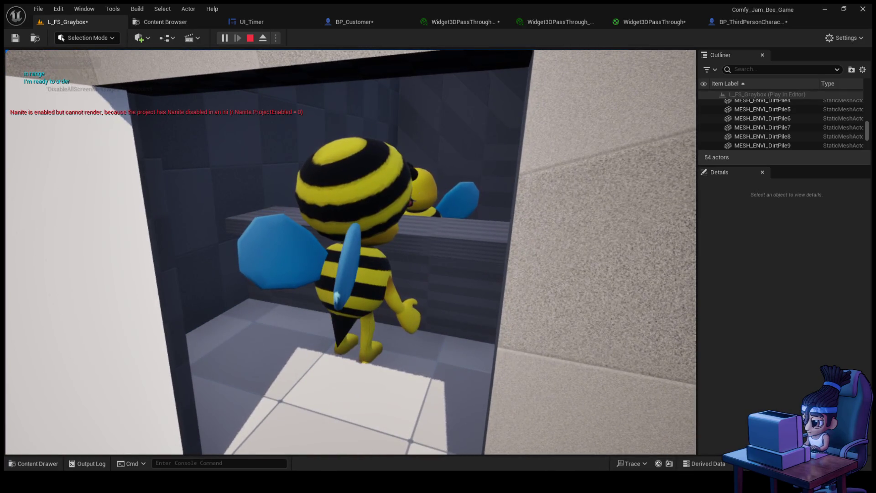
key("e")
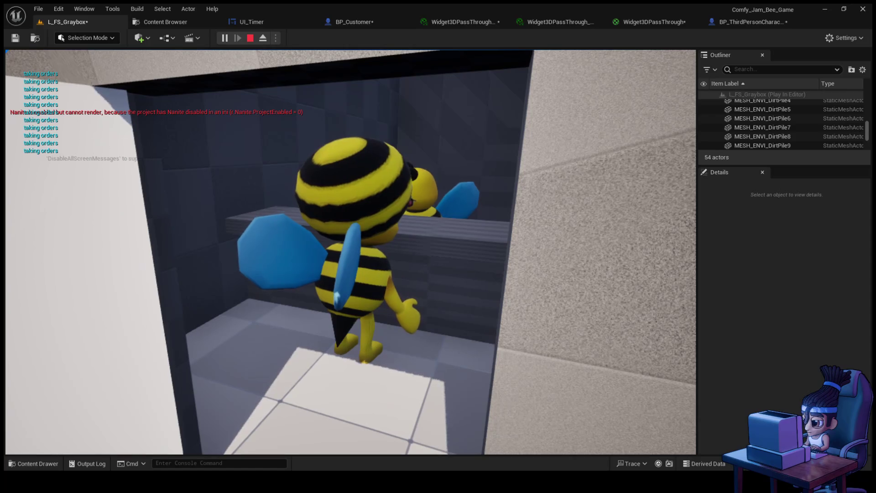
key("F8")
left_click(376, 23)
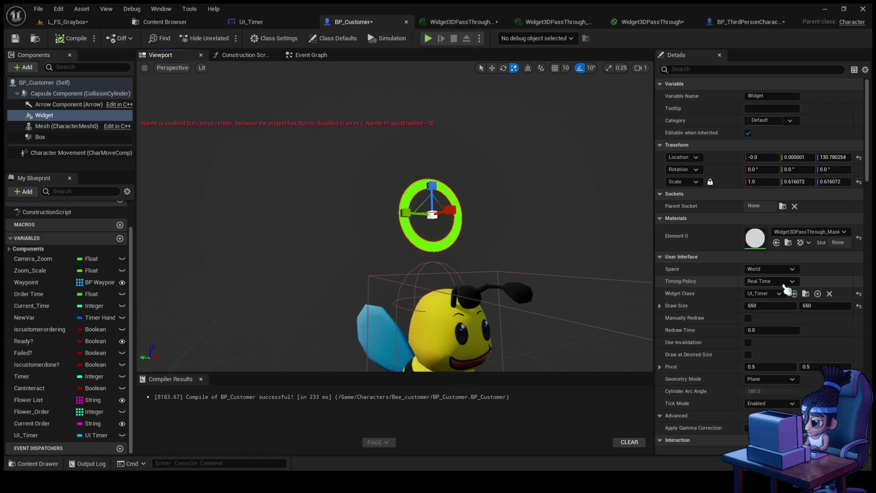
- Draw the customer's timer widget in Screen space, then go to UI_Timer's event graph
left_click(771, 269)
left_click(778, 285)
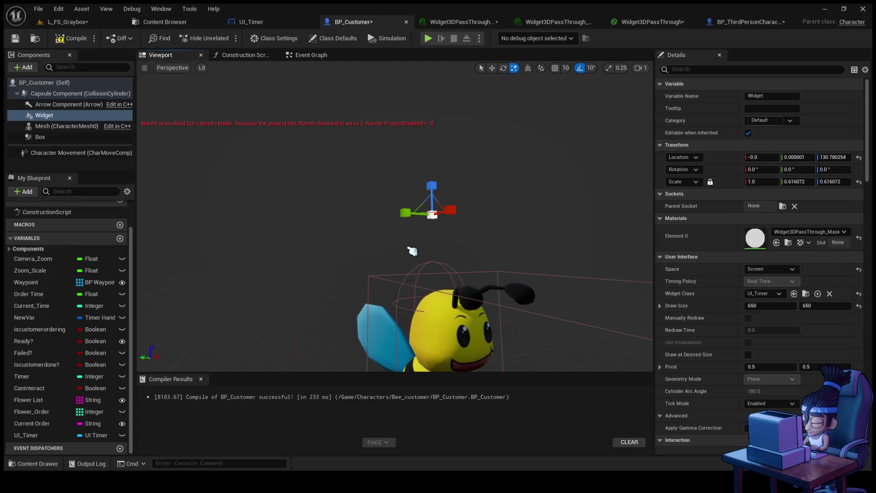
left_click(248, 22)
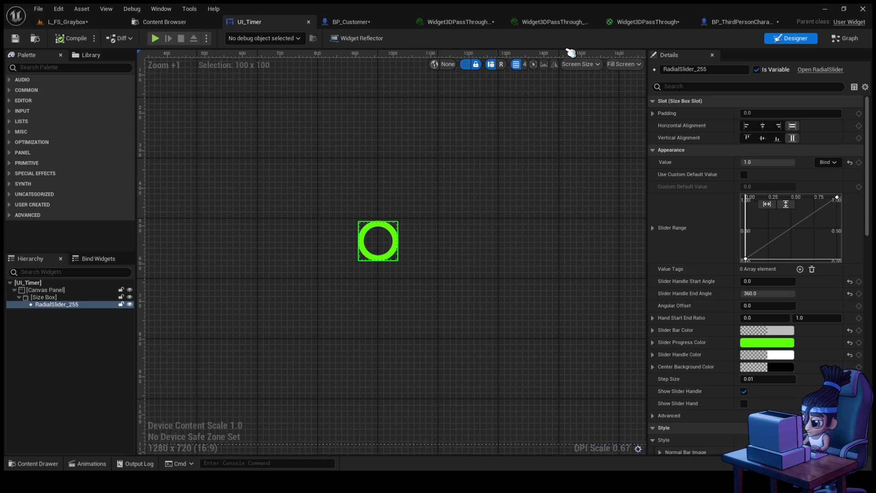
left_click(839, 37)
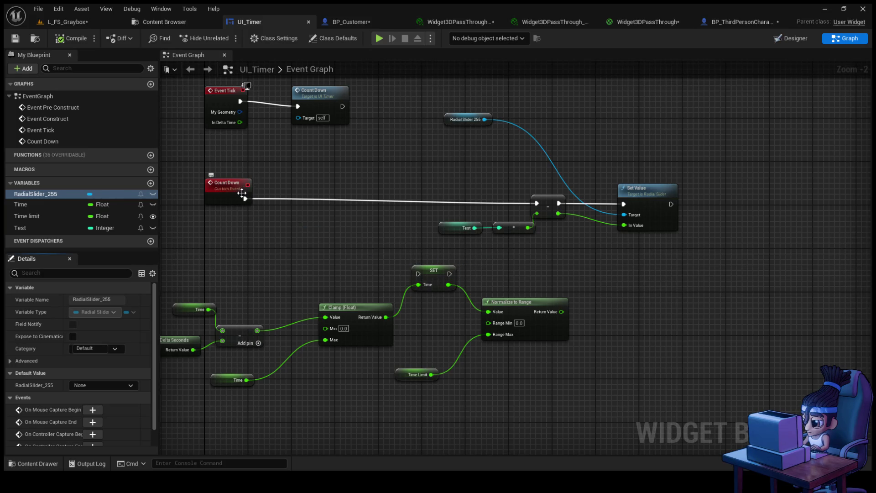
- Wire Count Down into SET Time and on into Set Value, compile UI_Timer, and return to the level
mouse_move(244, 198)
left_mouse_down()
mouse_move(392, 231)
mouse_move(418, 274)
mouse_move(554, 260)
mouse_move(623, 204)
left_mouse_up()
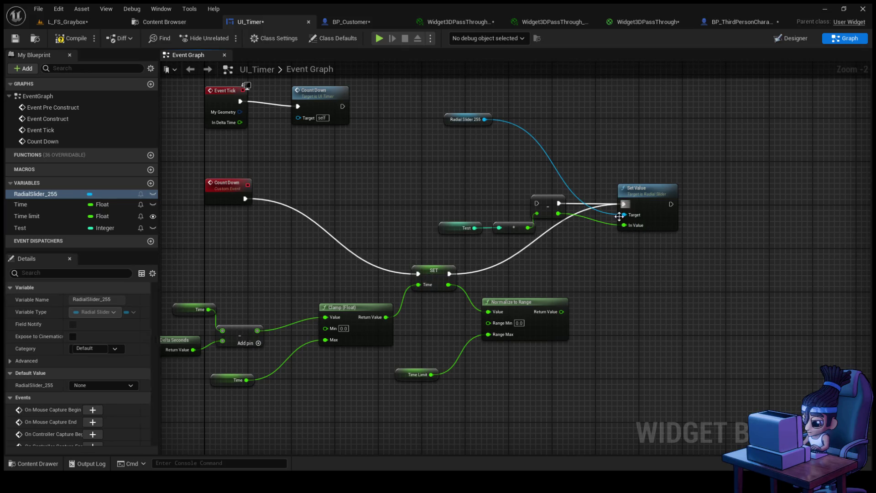
mouse_move(562, 312)
left_mouse_down()
mouse_move(645, 236)
mouse_move(624, 226)
left_mouse_up()
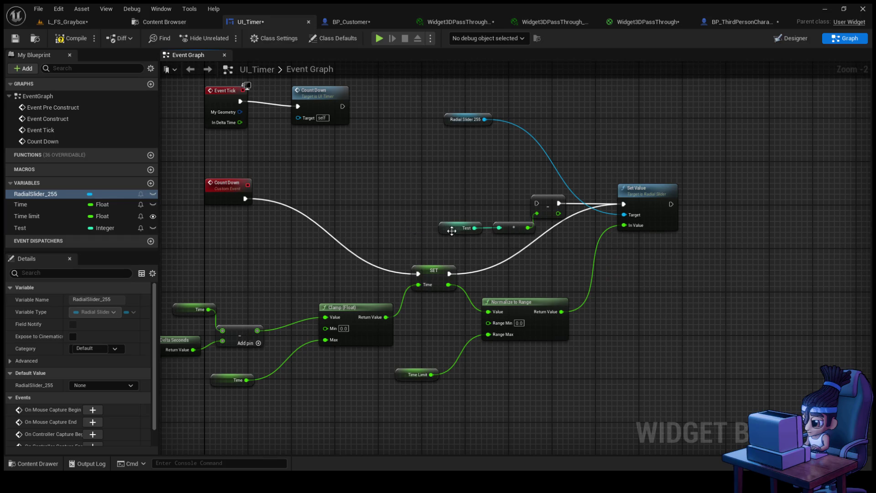
left_click(78, 40)
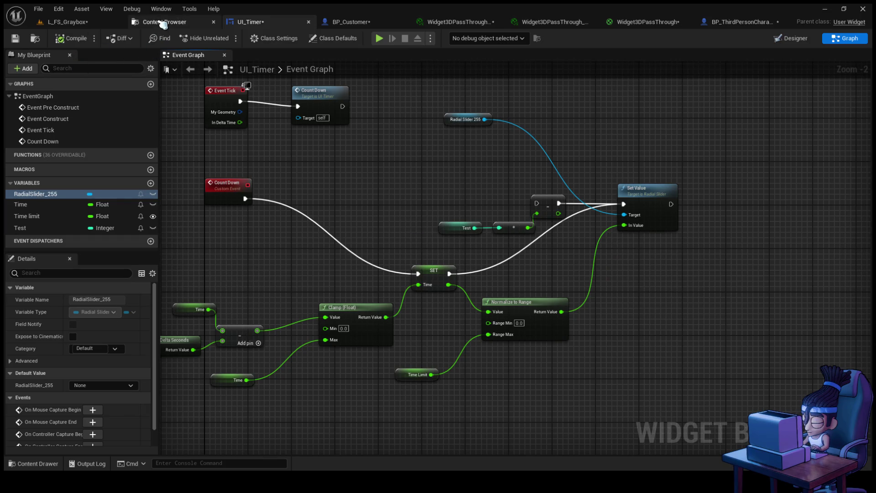
left_click(162, 22)
left_click(95, 25)
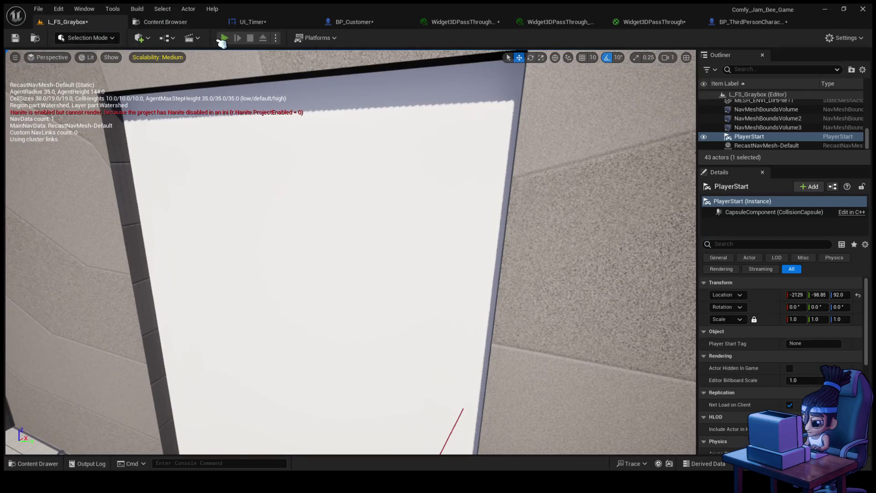
- Run a play-test of L_FS_Graybox, watch the green timer ring drain, then stop it
left_click(219, 39)
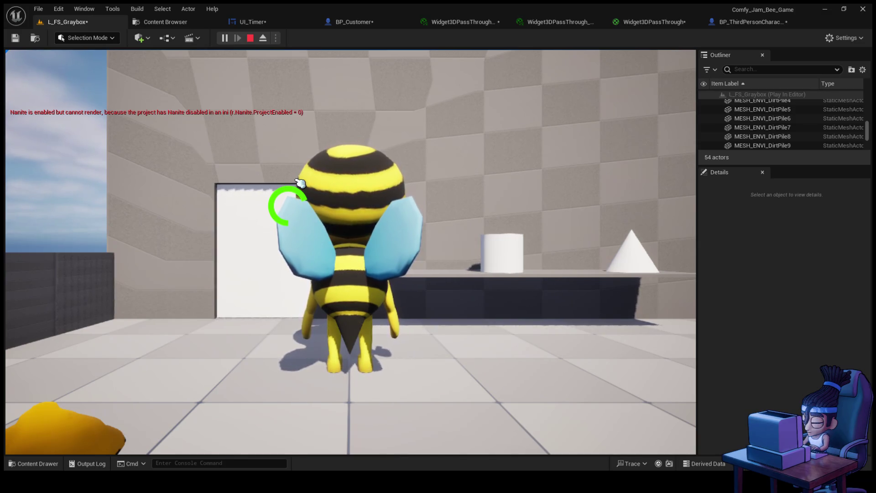
left_click(251, 38)
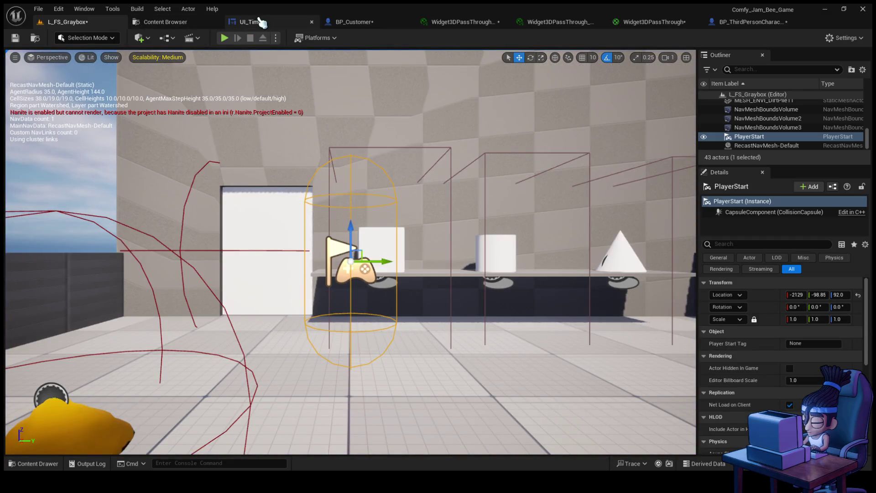
- Open BP_Customer's Event Graph from the Bee_customer assets and bring the timer setup nodes into view
left_click(177, 27)
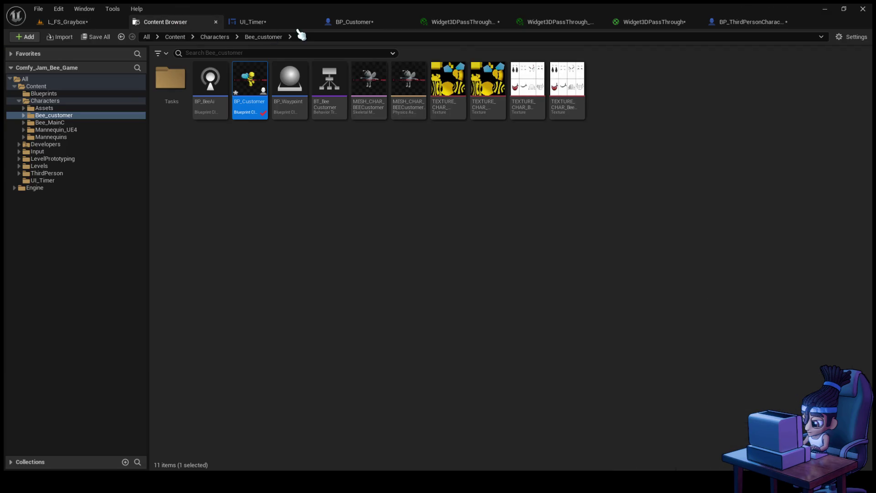
left_click(367, 23)
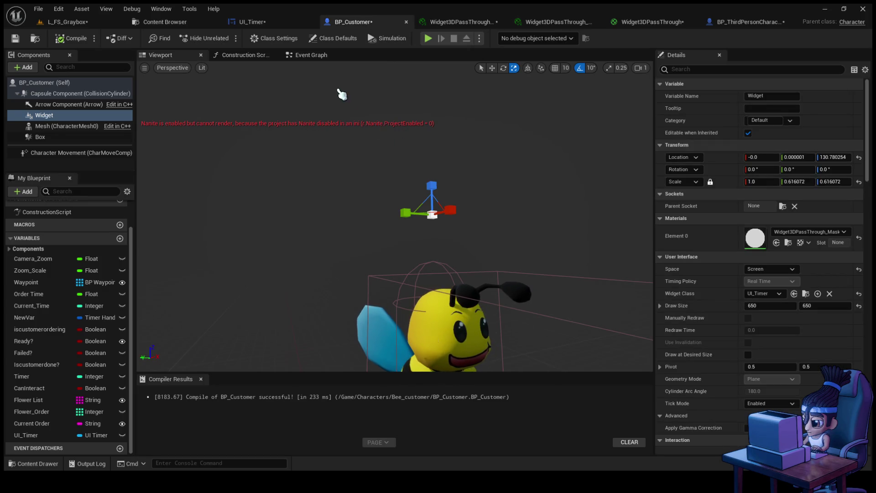
left_click(303, 56)
left_click_drag(386, 197, 387, 250)
scroll(388, 251, "down", 2)
scroll(390, 253, "up", 2)
scroll(393, 255, "down", 1)
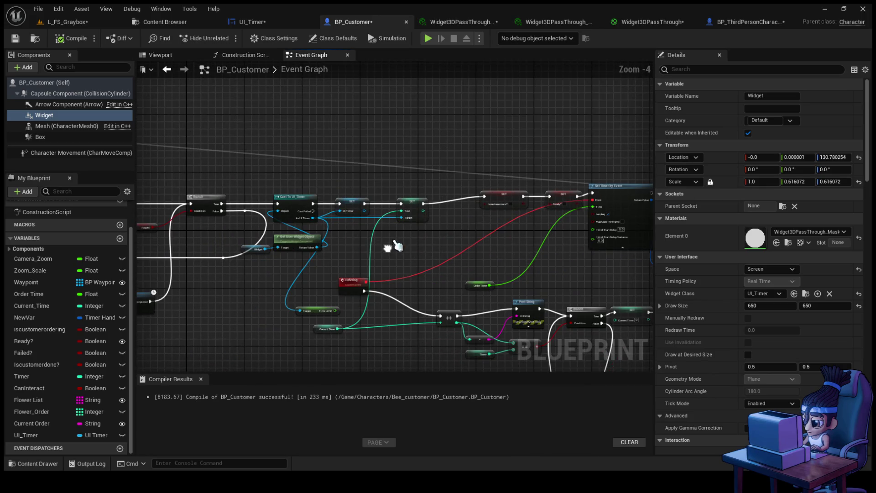
- Delete the SET Test node and wire SET UI Timer straight into SET iscustomerdone?
left_click(417, 211)
key("Delete")
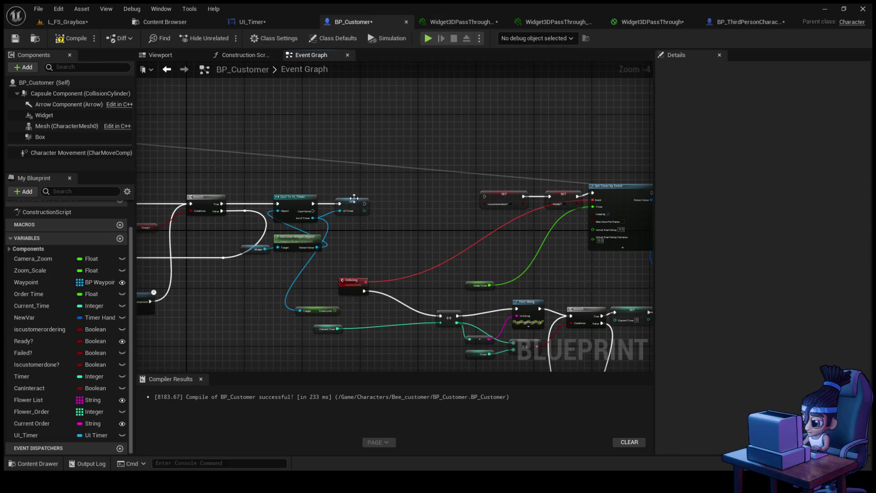
scroll(411, 207, "up", 1)
left_click_drag(365, 203, 527, 195)
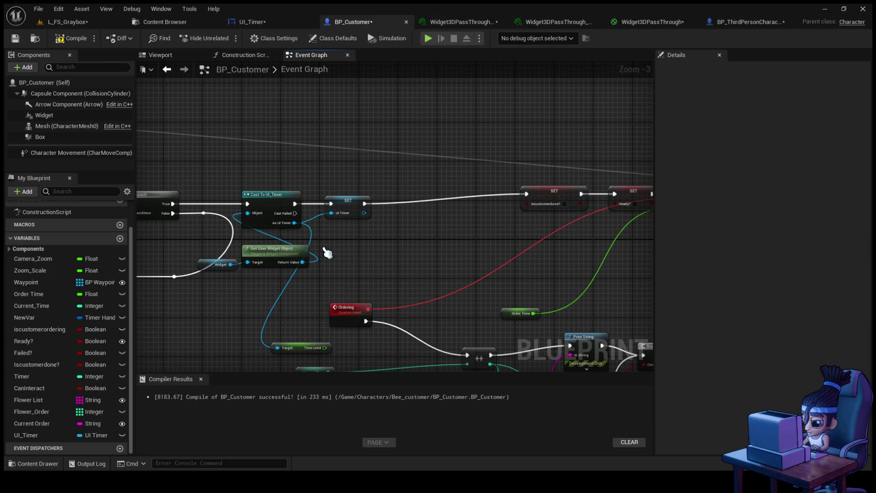
left_click_drag(402, 254, 385, 247)
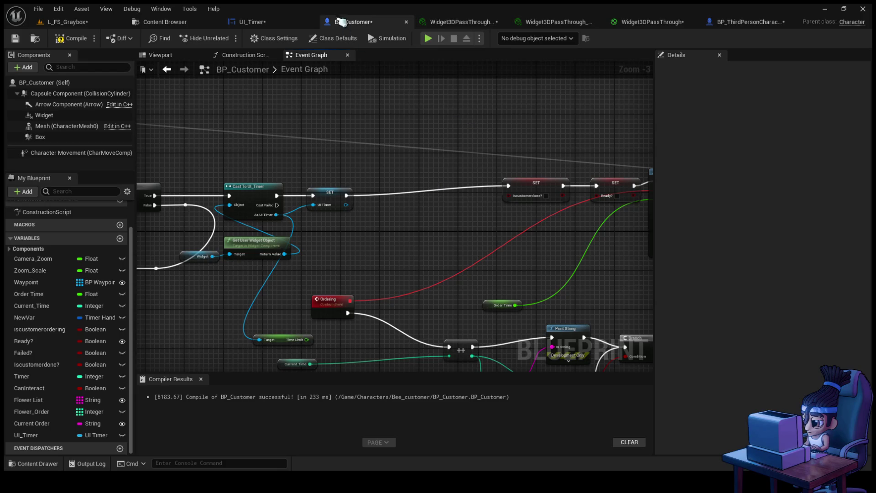
- In UI_Timer's graph, delete the Test getter, == and Branch nodes and shift the countdown nodes up-left
left_click(267, 19)
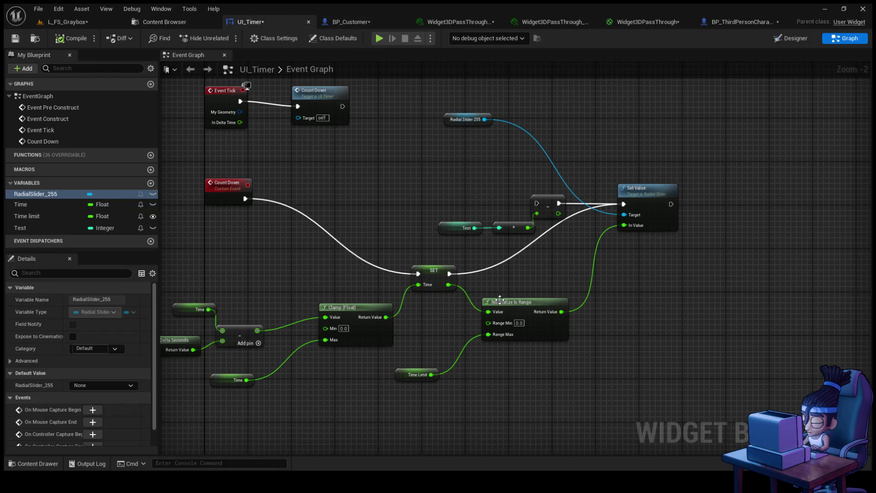
left_click_drag(436, 192, 566, 235)
key("Delete")
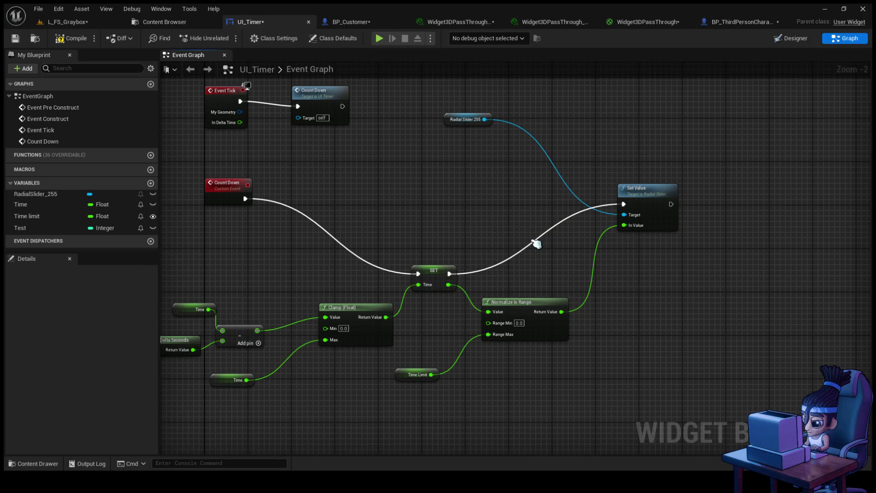
mouse_move(186, 269)
left_mouse_down()
mouse_move(352, 423)
mouse_move(513, 417)
left_mouse_up()
left_click_drag(539, 313, 520, 245)
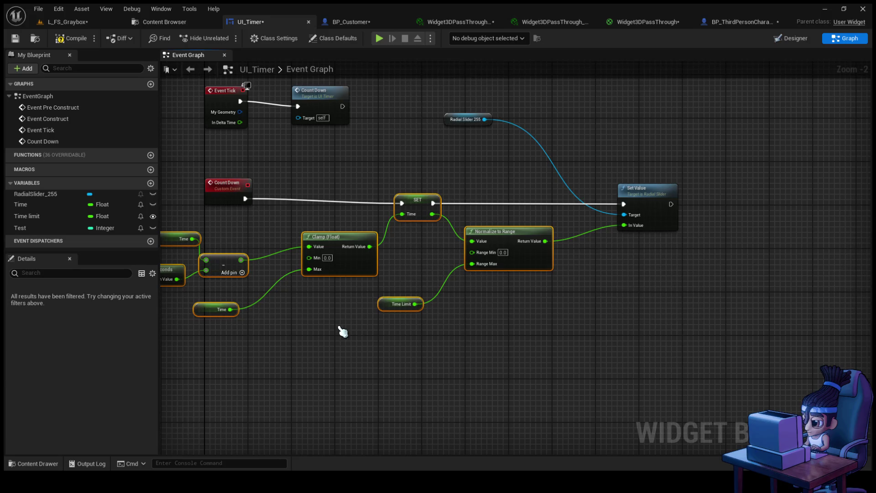
- Delete the unused Test variable, then compile and save UI_Timer
left_click(342, 331)
left_click(47, 228)
key("Delete")
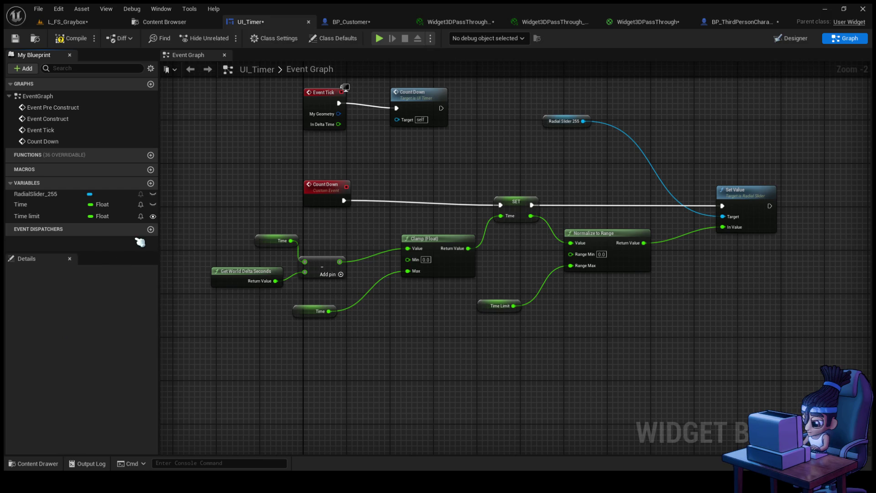
left_click(73, 38)
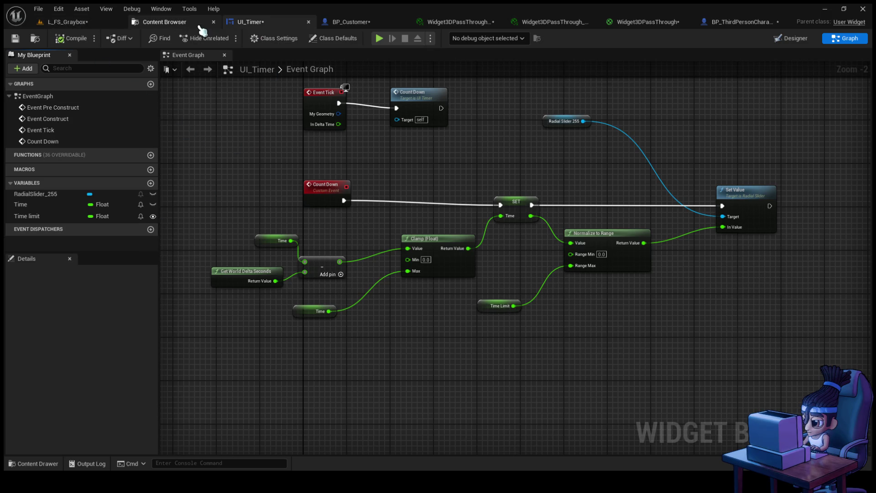
left_click(16, 39)
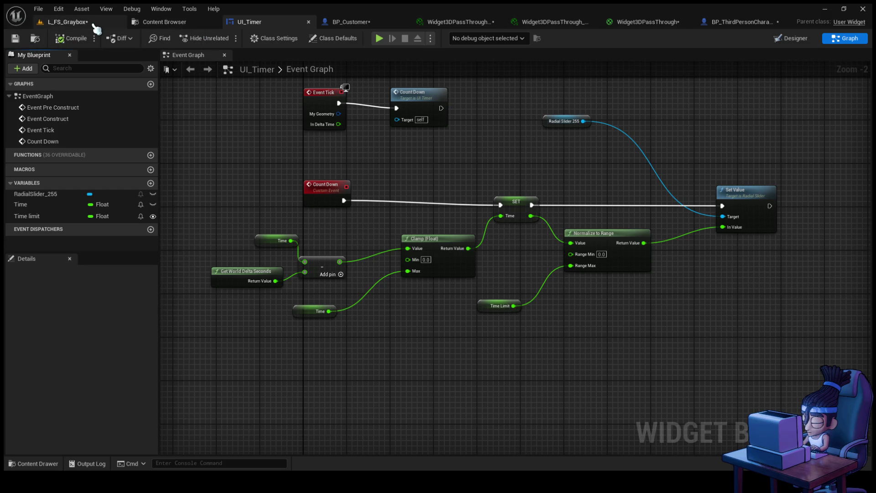
- Glance at the level and BP_Customer, then return to UI_Timer and reposition the Set Value node
left_click(91, 23)
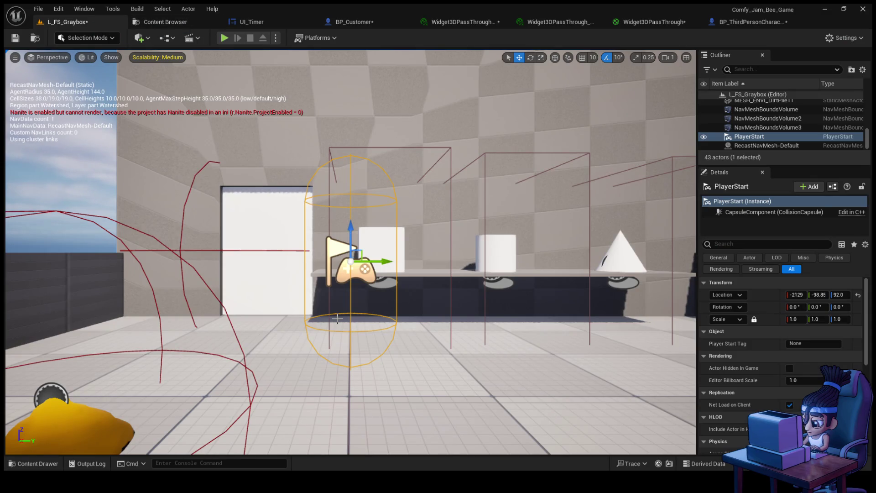
left_click(362, 24)
left_click(268, 22)
scroll(511, 235, "up", 1)
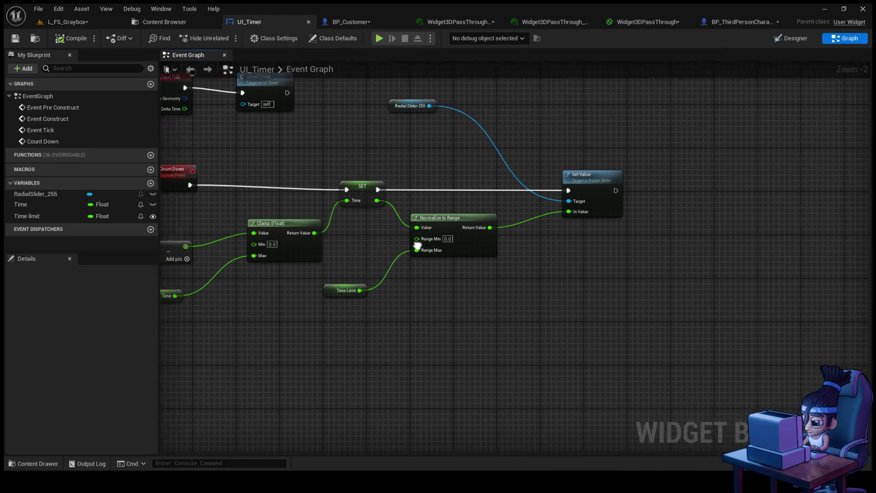
mouse_move(535, 196)
left_mouse_down()
mouse_move(520, 196)
mouse_move(589, 195)
mouse_move(590, 154)
left_mouse_up()
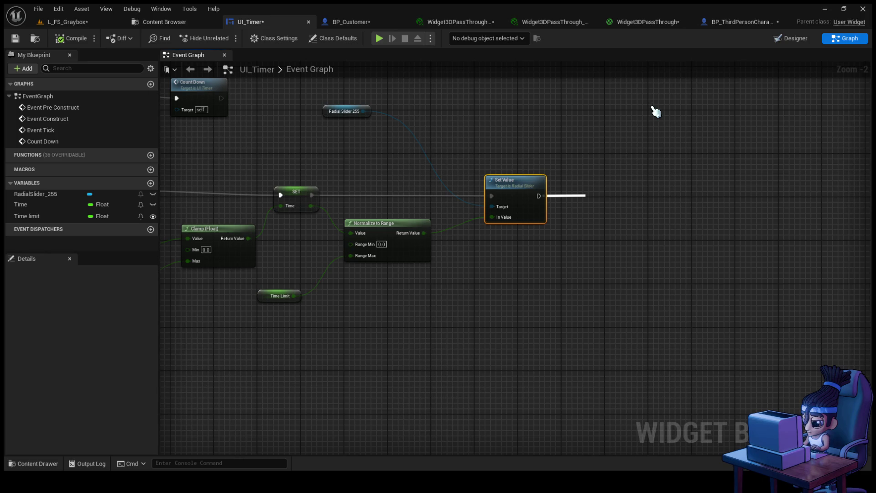
- Add a Branch after Set Value and set the Time variable's default value to 30
left_click_drag(656, 111, 656, 113)
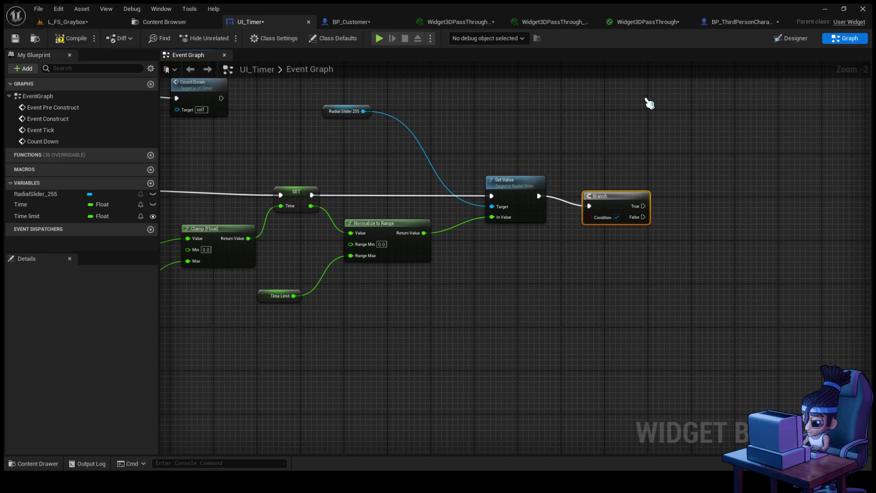
left_click_drag(360, 313, 510, 298)
left_click(452, 277)
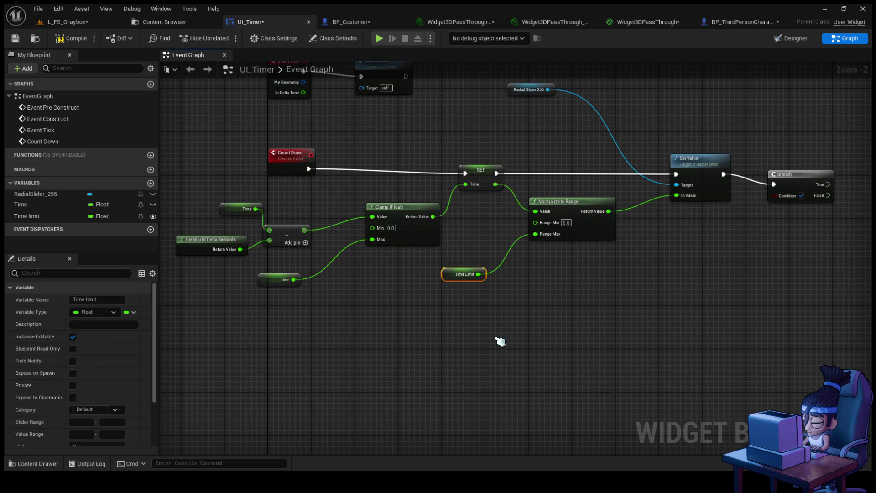
left_click(259, 283)
scroll(137, 401, "down", 3)
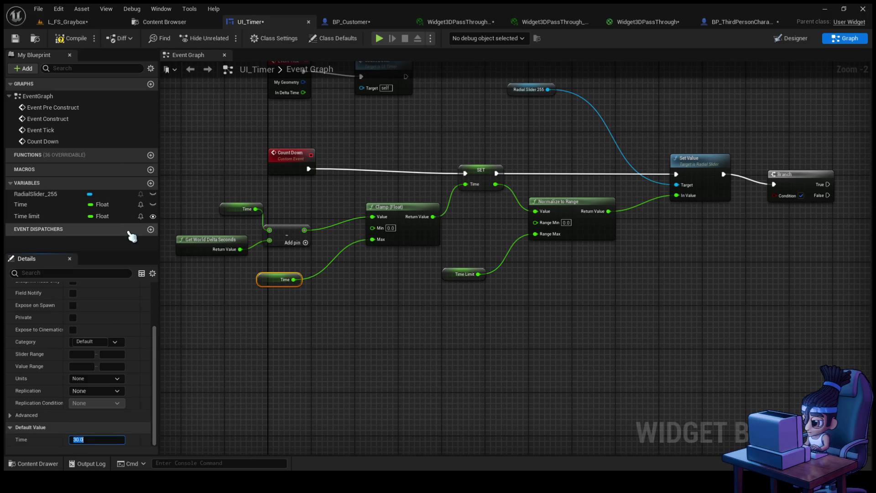
- Compile UI_Timer and play-test briefly to watch the ring count down from 30
left_click(73, 40)
left_click(80, 23)
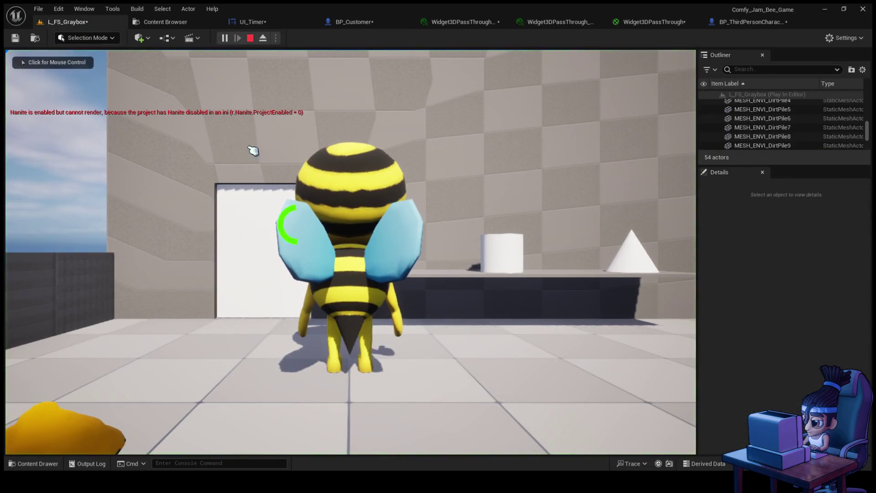
left_click(251, 38)
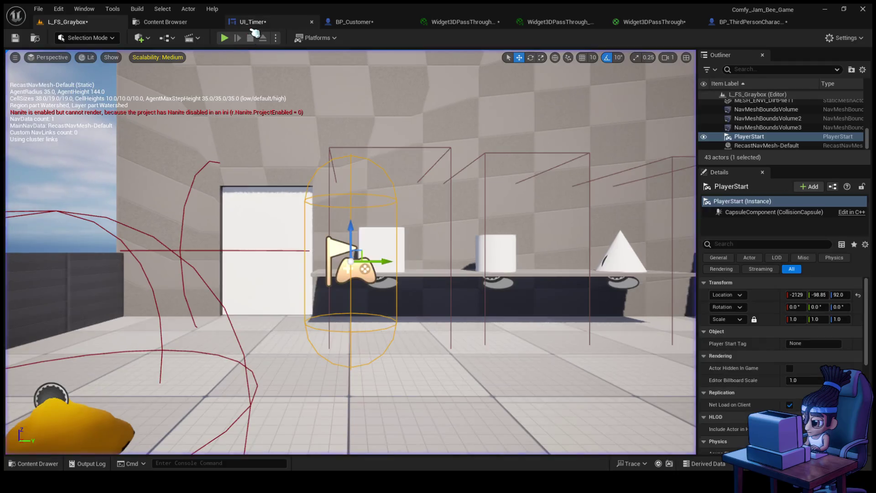
- Set Time's default value back to 60
type("0")
left_click(487, 352)
mouse_move(694, 309)
left_mouse_down()
mouse_move(698, 272)
mouse_move(530, 256)
mouse_move(587, 219)
left_mouse_up()
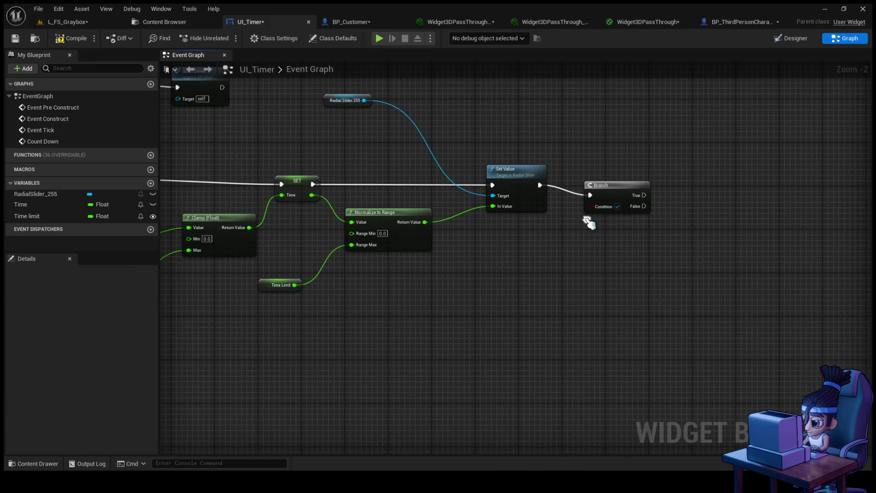
- Add a Time getter, compare it == 0.0, and wire the result into the Branch Condition
left_click(36, 204)
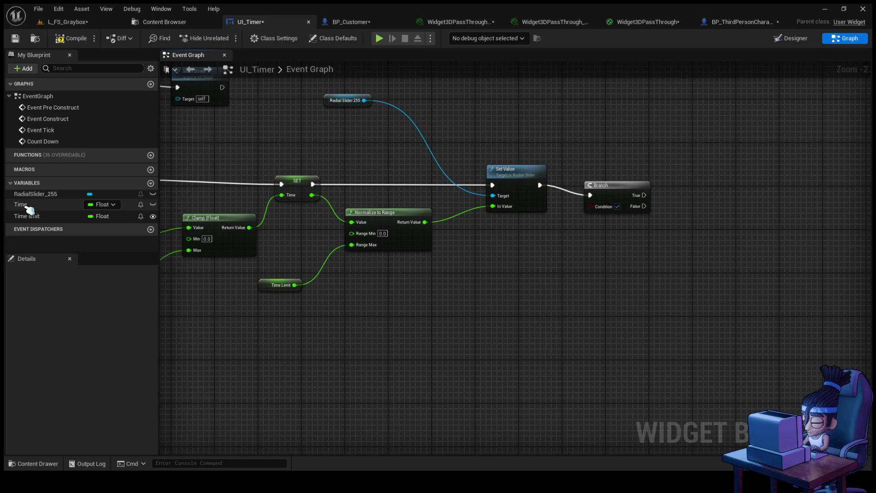
left_click(490, 273)
left_click_drag(500, 279, 537, 256)
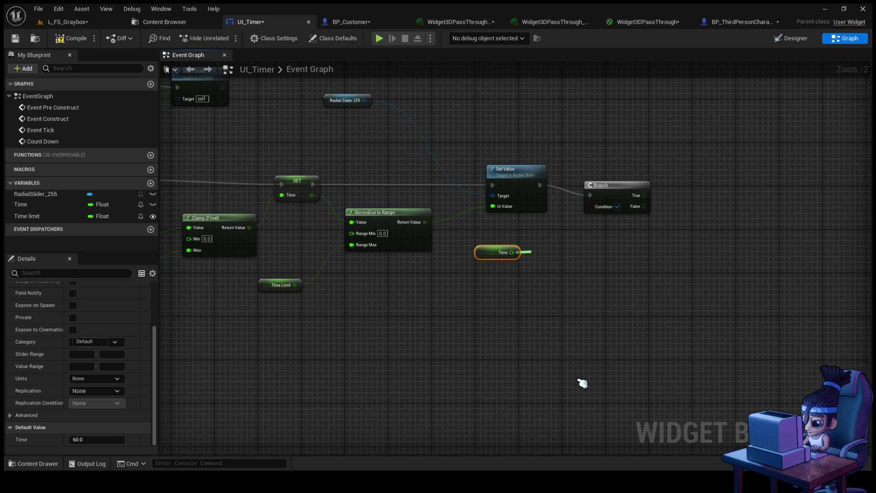
left_click_drag(626, 193, 652, 186)
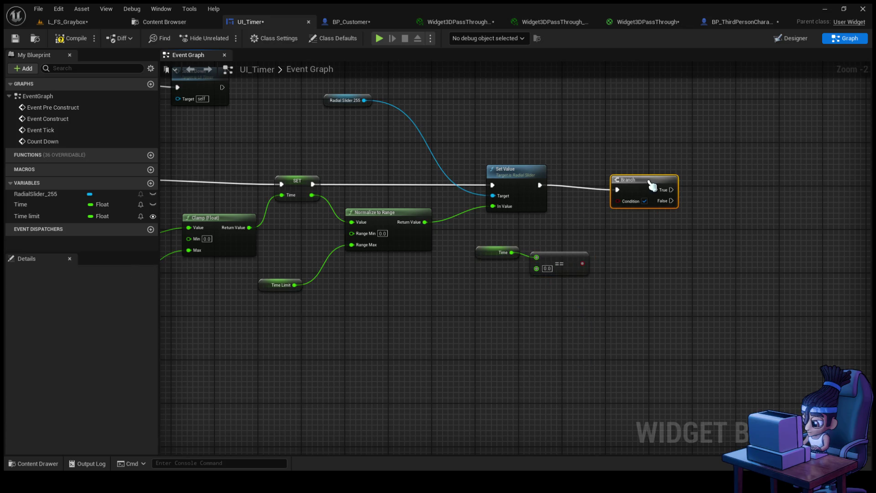
mouse_move(589, 264)
left_mouse_down()
mouse_move(629, 200)
mouse_move(632, 246)
mouse_move(611, 258)
left_mouse_up()
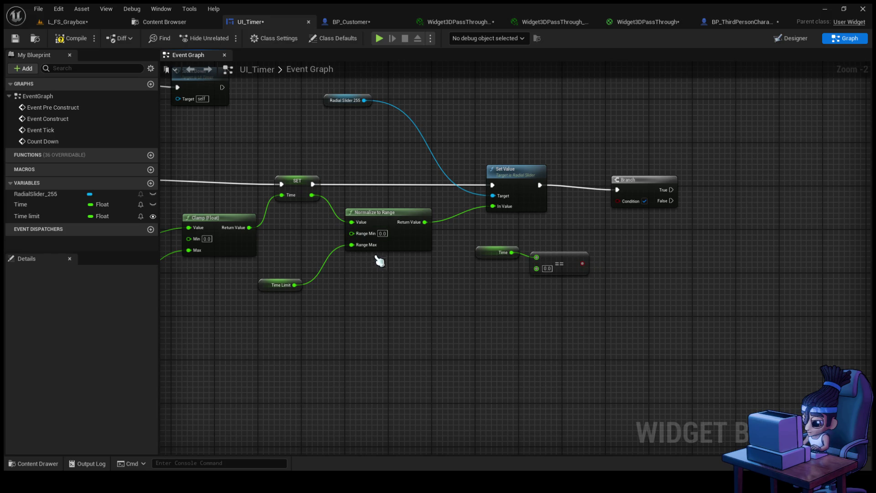
mouse_move(584, 264)
left_mouse_down()
mouse_move(597, 228)
mouse_move(623, 201)
left_mouse_up()
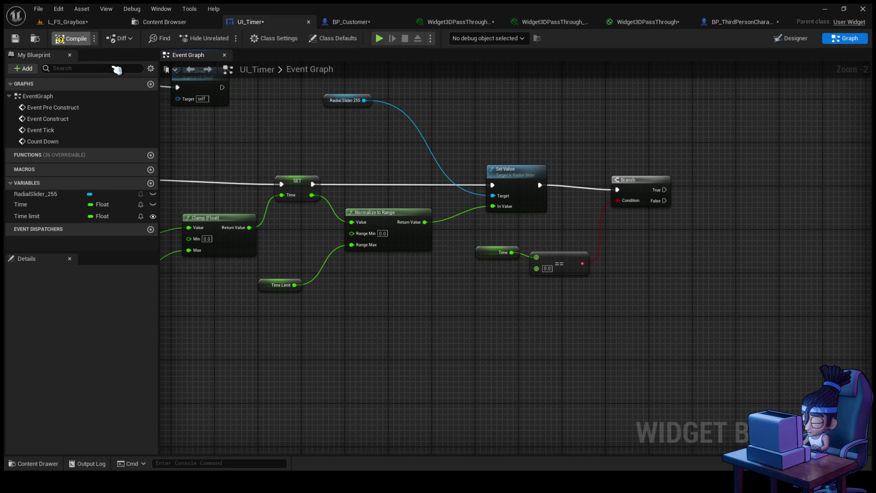
left_click(105, 21)
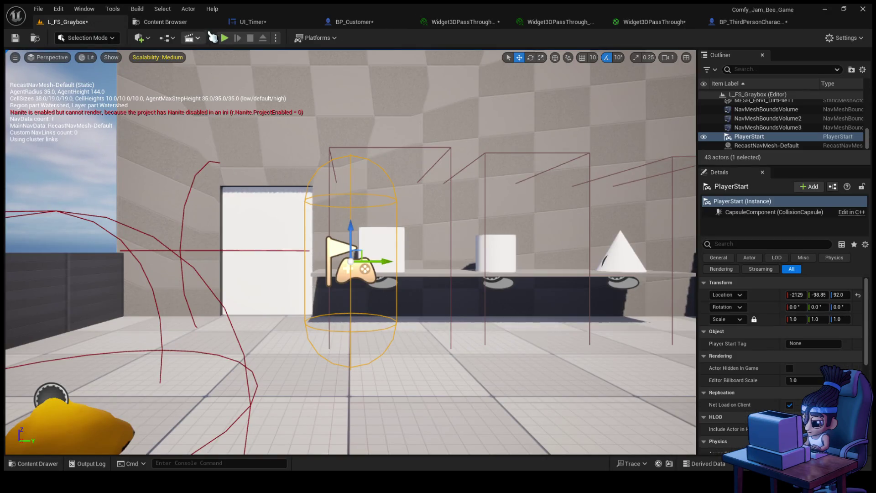
- Play-test the level, walking toward the bee to watch the ring drain, then return to UI_Timer's Branch
left_click(224, 38)
left_click(323, 217)
key("w")
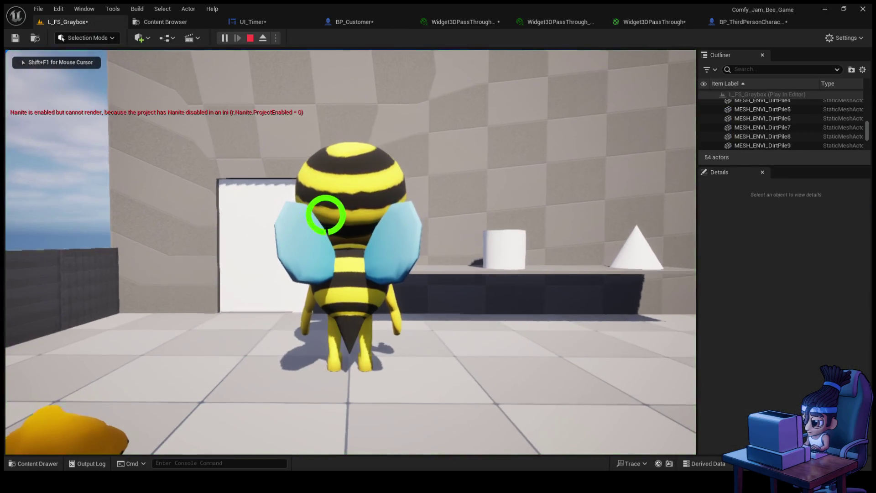
key("w")
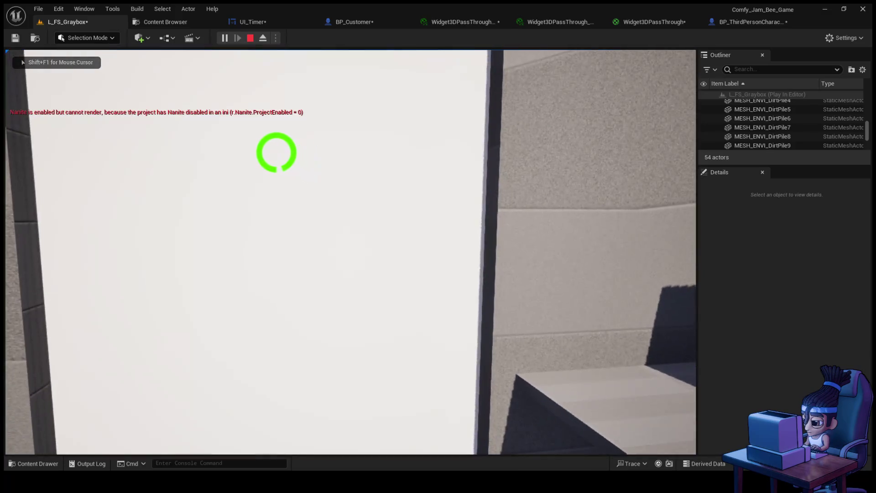
key("Escape")
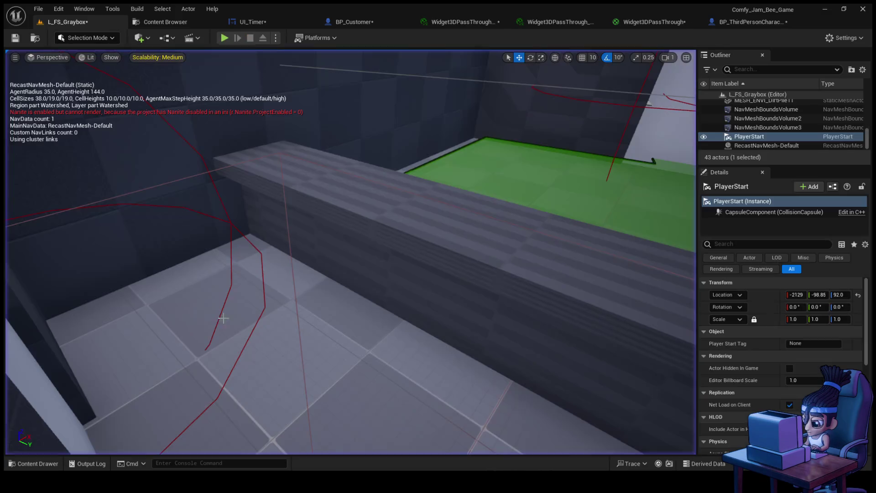
left_click(282, 25)
left_click_drag(473, 168, 517, 238)
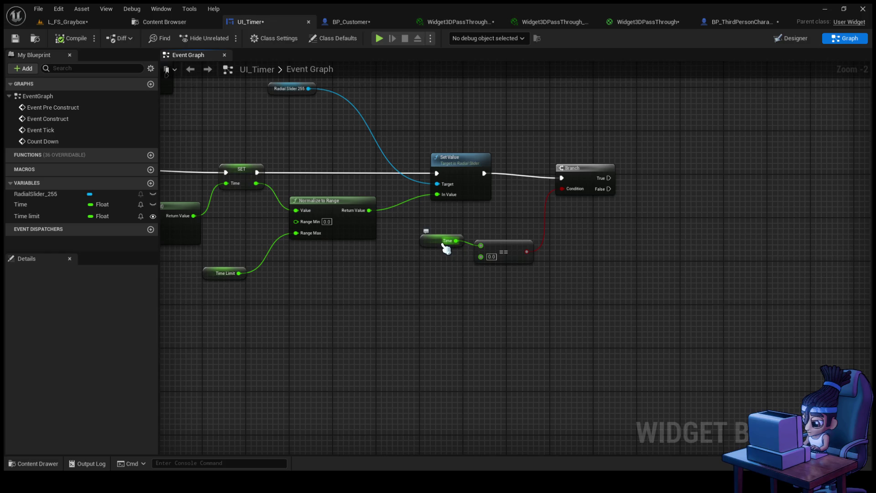
- Tidy the Branch node and create a new Boolean variable named Finish?
left_click_drag(584, 170, 586, 165)
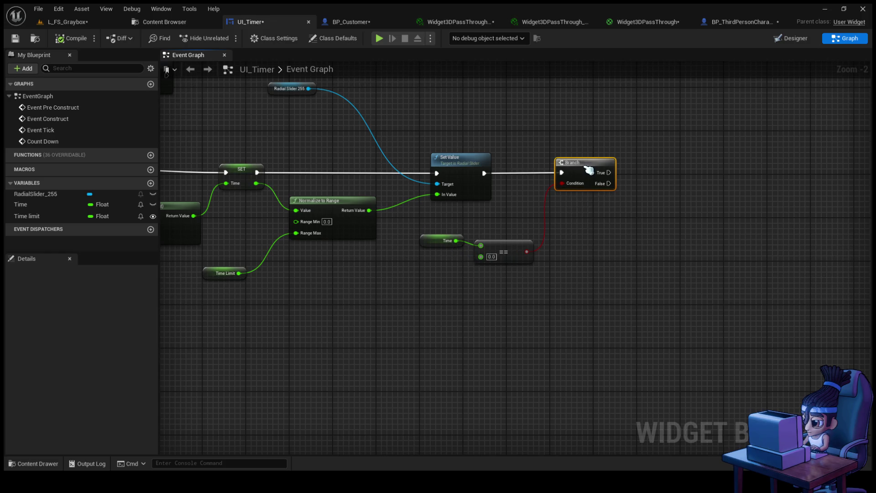
left_click(585, 213)
left_click_drag(591, 226, 512, 234)
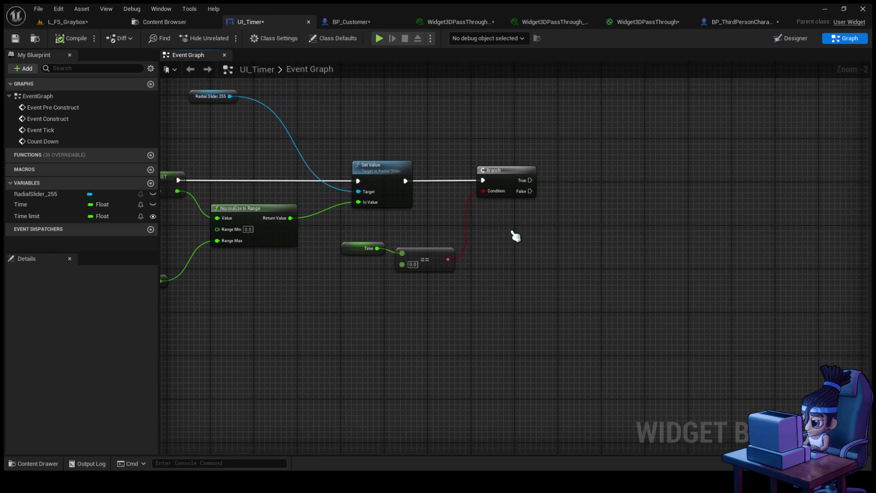
left_click_drag(530, 180, 574, 187)
key("Escape")
left_click(150, 183)
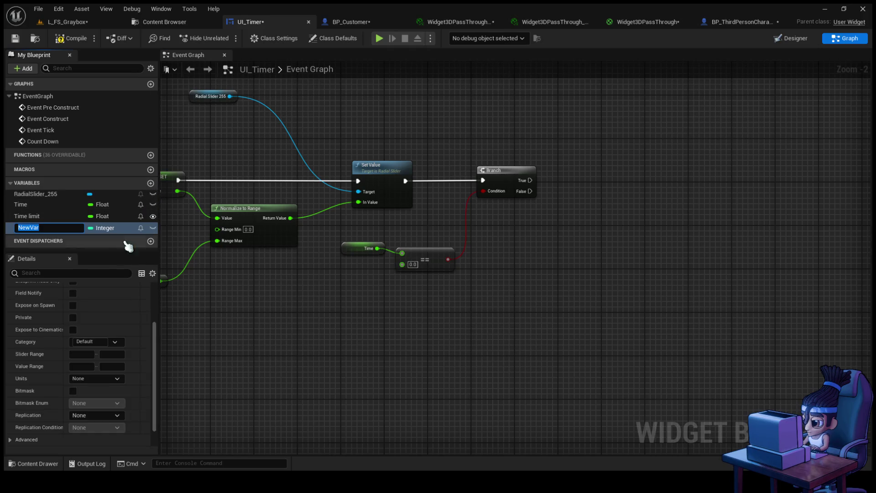
type("T")
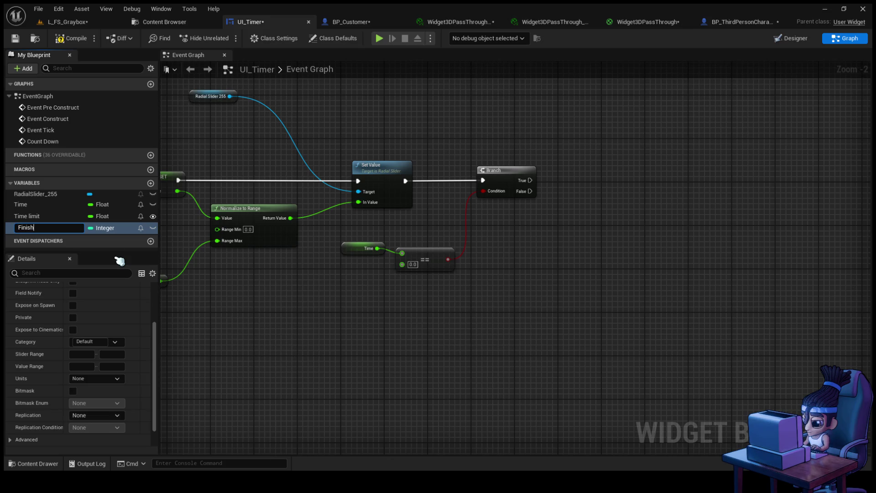
type("?")
key("Return")
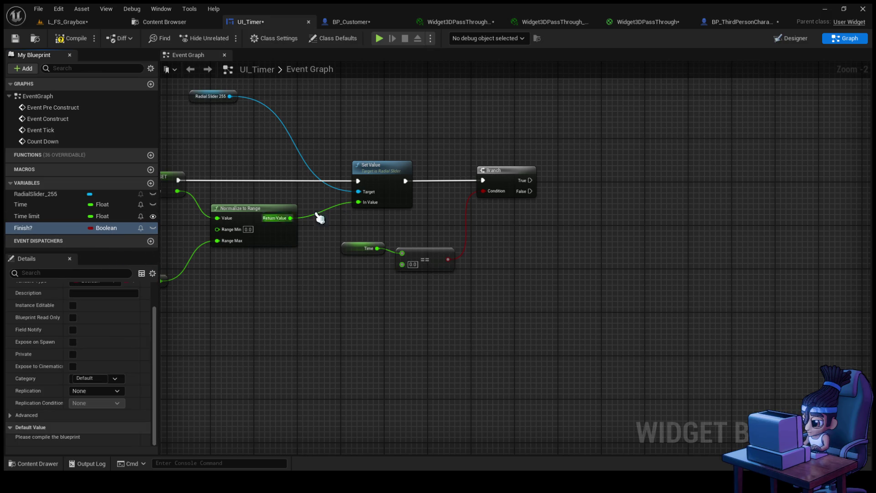
left_click(23, 227)
- Add a SET Finish? node set to true after the Branch True output
left_click_drag(450, 200, 530, 181)
left_click(594, 192)
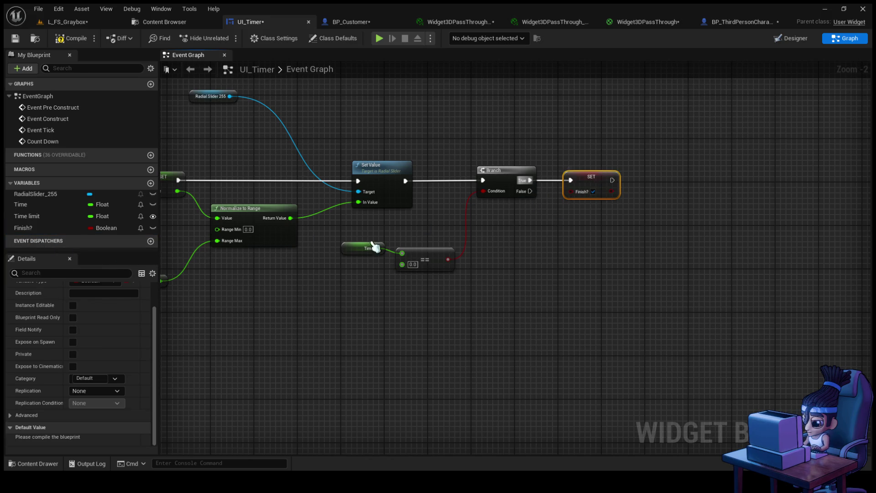
scroll(391, 239, "down", 2)
scroll(357, 270, "up", 2)
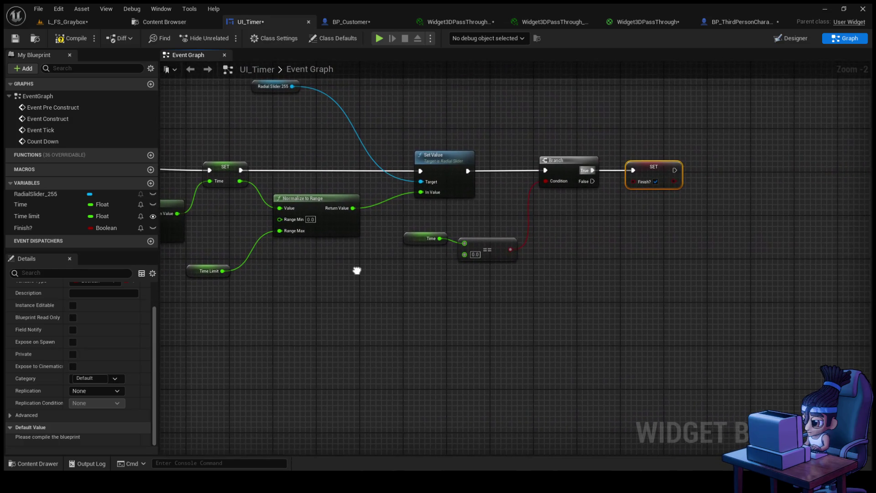
mouse_move(356, 271)
left_mouse_down()
mouse_move(565, 282)
mouse_move(561, 297)
mouse_move(445, 319)
mouse_move(552, 282)
left_mouse_up()
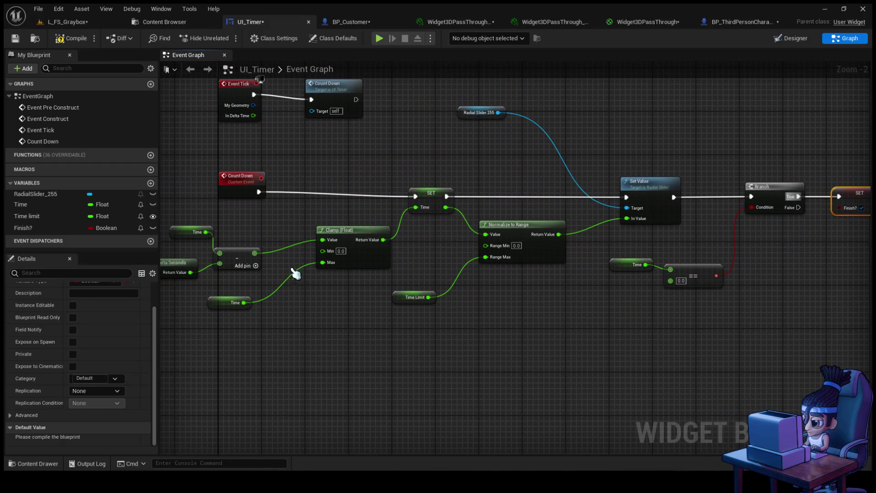
- Add a SET Finish? false node at the start of Count Down, then compile UI_Timer
left_click(28, 228)
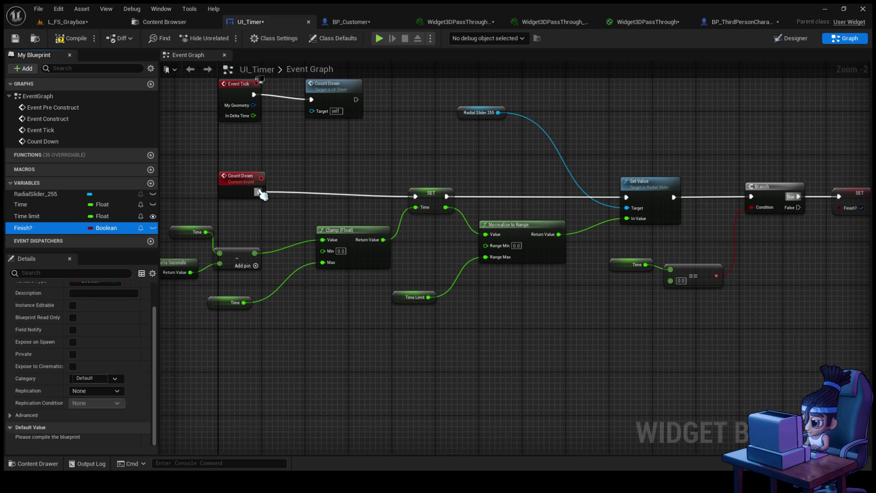
left_click_drag(261, 194, 325, 197)
left_click(318, 208)
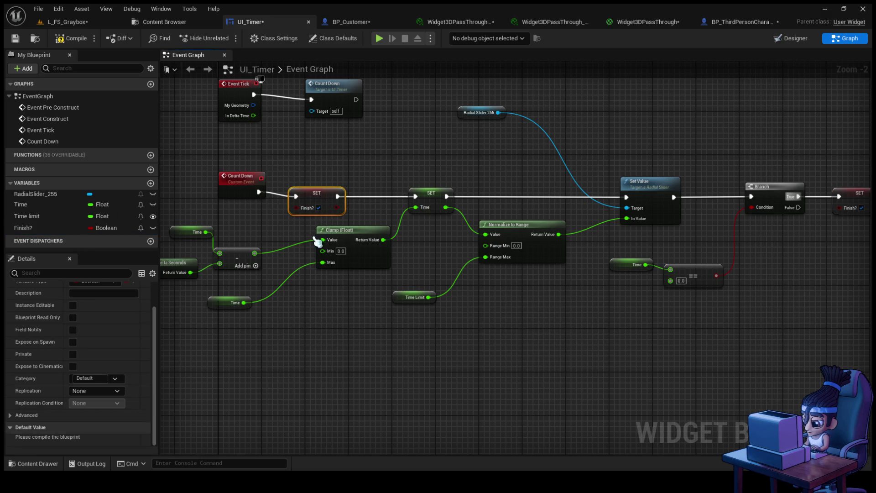
left_click(319, 208)
left_click(72, 38)
left_click_drag(472, 169, 303, 162)
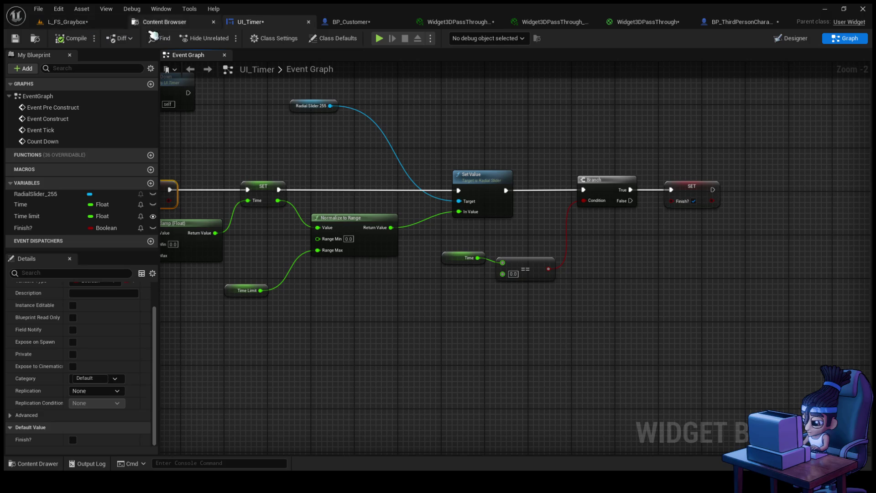
left_click(374, 29)
mouse_move(492, 251)
left_mouse_down()
mouse_move(411, 211)
mouse_move(337, 192)
mouse_move(443, 201)
mouse_move(399, 240)
mouse_move(445, 242)
left_mouse_up()
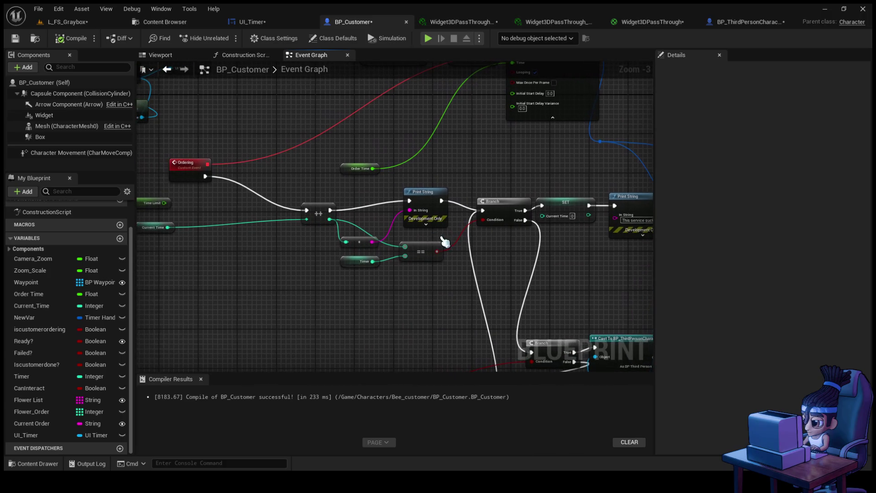
- Move the SET Iscustomerdone? and SET Ready? nodes left, side by side
left_click_drag(206, 181, 215, 297)
left_click(375, 171)
left_click_drag(375, 170, 287, 175)
left_click_drag(486, 172, 368, 173)
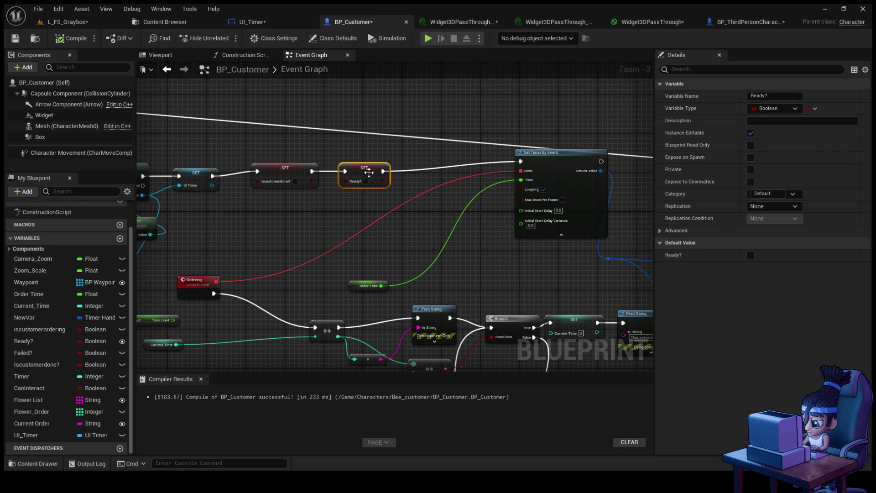
- Tick Looping on Set Timer by Event and reconnect the exec wire into Clear and Invalidate Timer
left_click(520, 161)
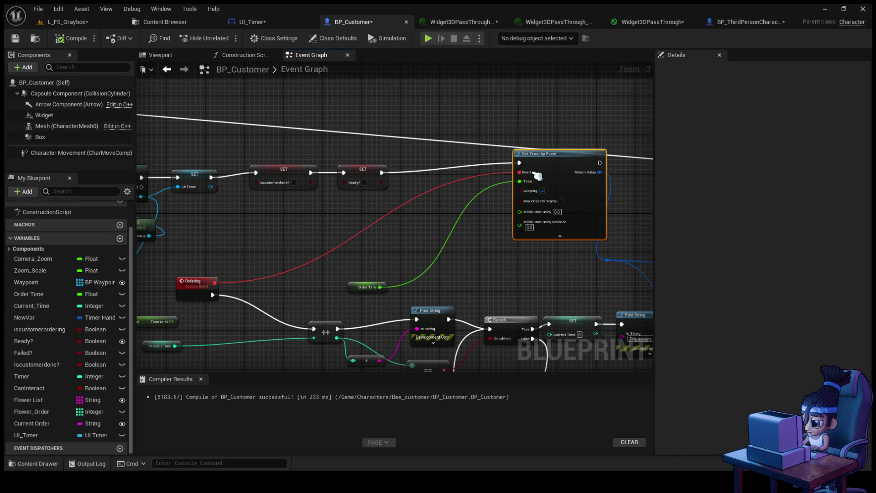
left_click(542, 191)
mouse_move(453, 190)
left_mouse_down()
mouse_move(470, 195)
mouse_move(379, 210)
left_mouse_up()
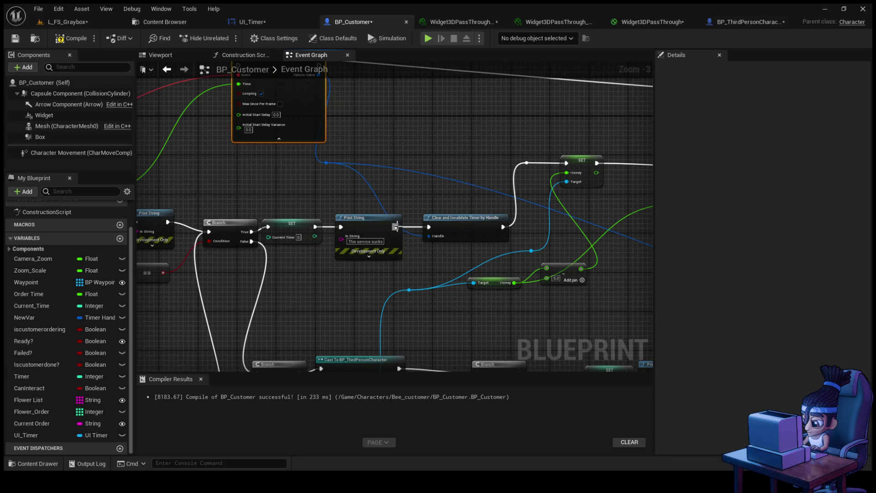
mouse_move(429, 227)
left_mouse_down()
mouse_move(430, 215)
mouse_move(462, 215)
left_mouse_up()
mouse_move(470, 218)
left_mouse_down()
mouse_move(466, 227)
mouse_move(475, 230)
mouse_move(475, 152)
mouse_move(463, 149)
mouse_move(413, 211)
mouse_move(401, 208)
mouse_move(446, 219)
mouse_move(475, 215)
left_mouse_up()
- Pan back over the Ordering chain and select the Print String node
left_click_drag(401, 211, 508, 206)
mouse_move(438, 208)
left_mouse_down()
mouse_move(462, 206)
mouse_move(501, 278)
left_mouse_up()
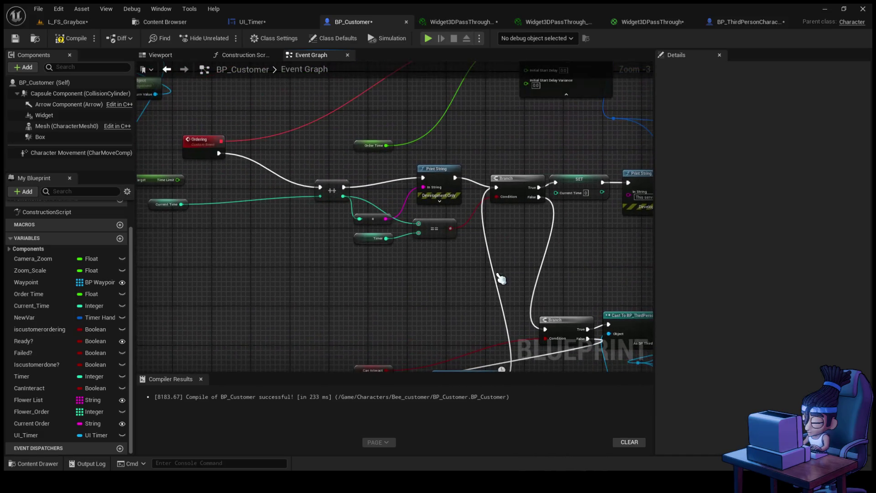
mouse_move(444, 264)
left_mouse_down()
mouse_move(357, 219)
mouse_move(397, 221)
mouse_move(397, 197)
mouse_move(401, 221)
mouse_move(380, 206)
mouse_move(382, 224)
mouse_move(359, 228)
mouse_move(480, 351)
left_mouse_up()
mouse_move(310, 185)
left_mouse_down()
mouse_move(385, 211)
mouse_move(387, 229)
left_mouse_up()
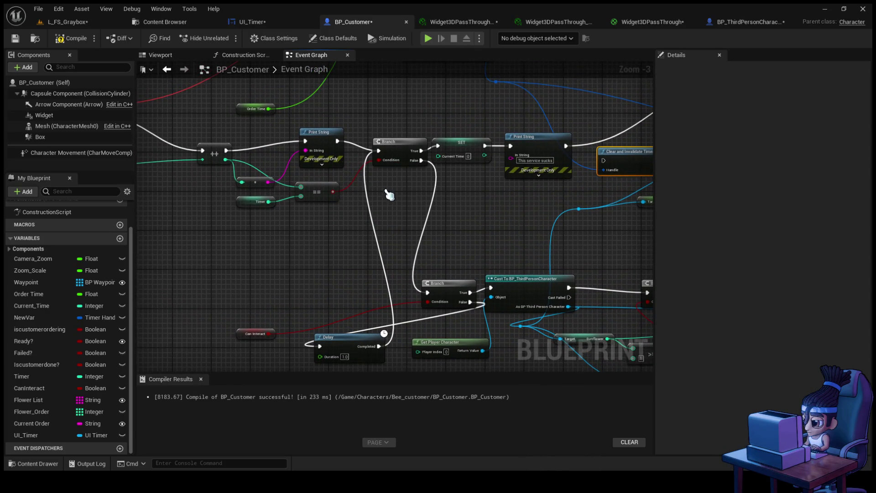
left_click_drag(388, 195, 489, 219)
mouse_move(294, 221)
left_mouse_down()
mouse_move(303, 231)
mouse_move(254, 193)
mouse_move(256, 247)
left_mouse_up()
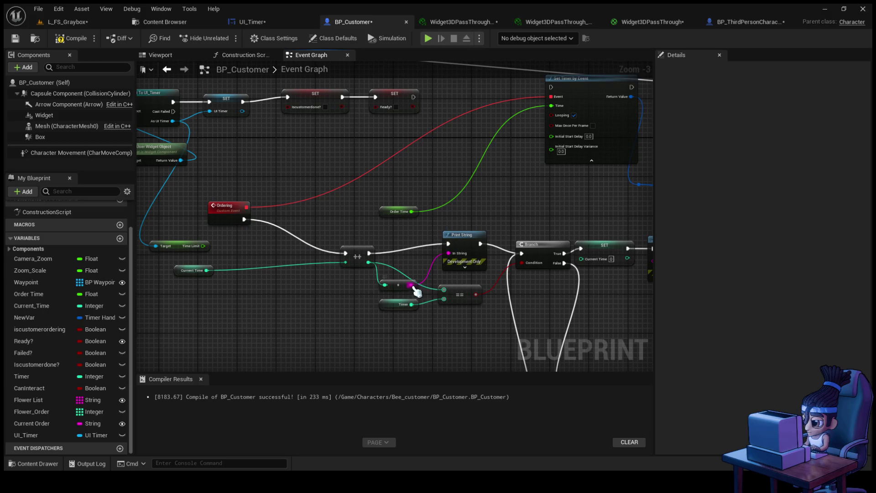
left_click(453, 248)
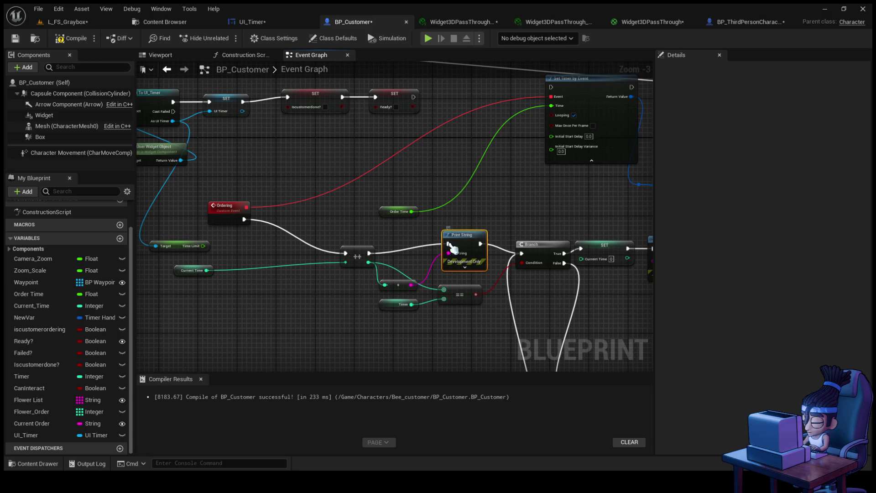
- Unhook the Print String and increment exec wires, then rearrange the counter nodes and Ordering event
left_click(448, 244, "alt")
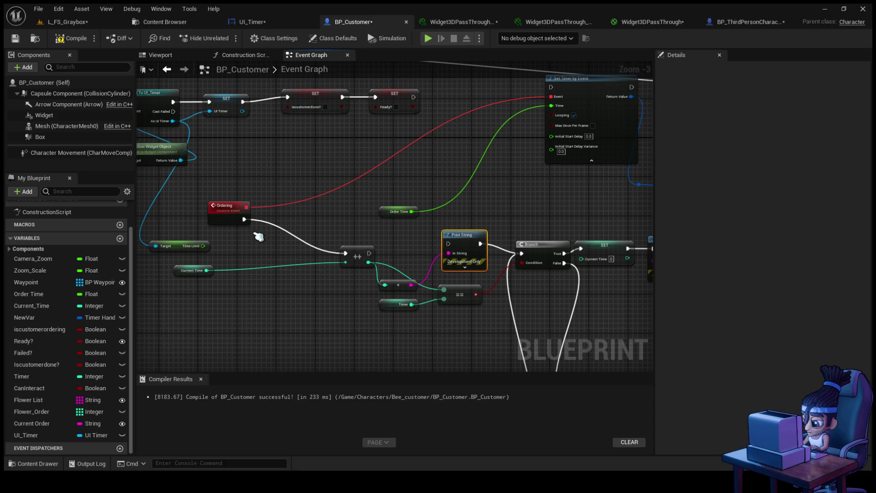
left_click(245, 220)
left_click(243, 219, "alt")
mouse_move(185, 310)
left_mouse_down()
mouse_move(442, 279)
mouse_move(418, 256)
left_mouse_up()
mouse_move(360, 261)
left_mouse_down()
mouse_move(310, 311)
mouse_move(276, 305)
left_mouse_up()
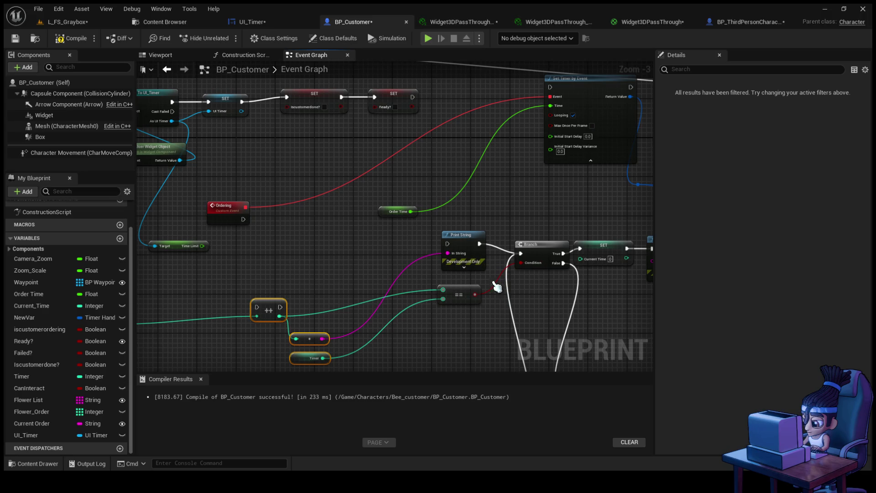
left_click_drag(469, 299, 435, 341)
left_click_drag(319, 245, 381, 161)
- Feed Time Limit into Print String's In String through a float-to-string conversion
mouse_move(470, 217)
left_mouse_down()
mouse_move(442, 235)
mouse_move(274, 214)
left_mouse_up()
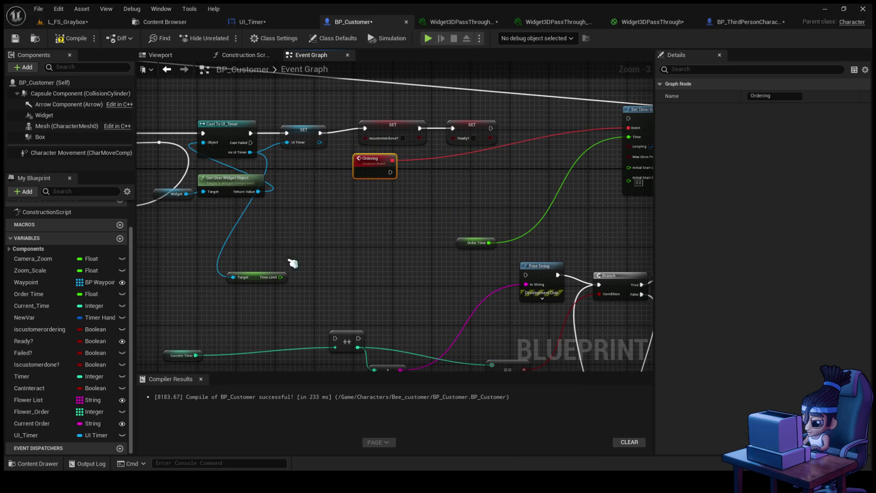
mouse_move(339, 265)
left_mouse_down()
mouse_move(348, 242)
mouse_move(293, 284)
left_mouse_up()
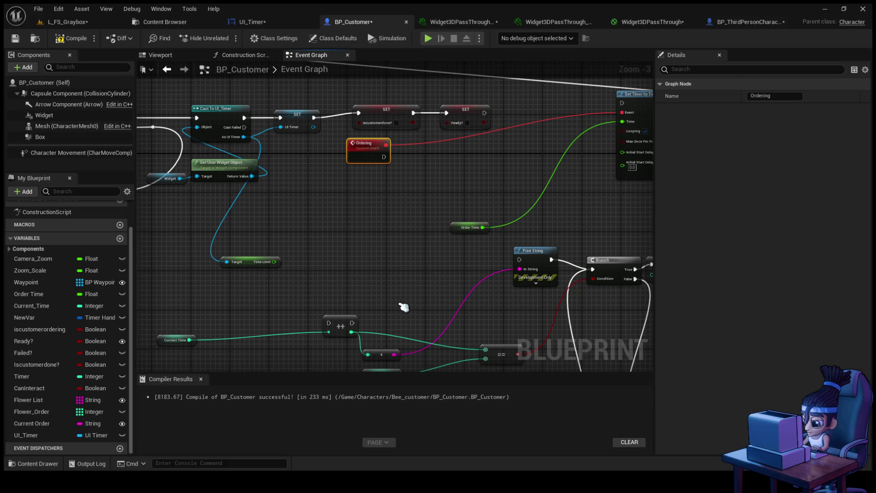
left_click(519, 268, "alt")
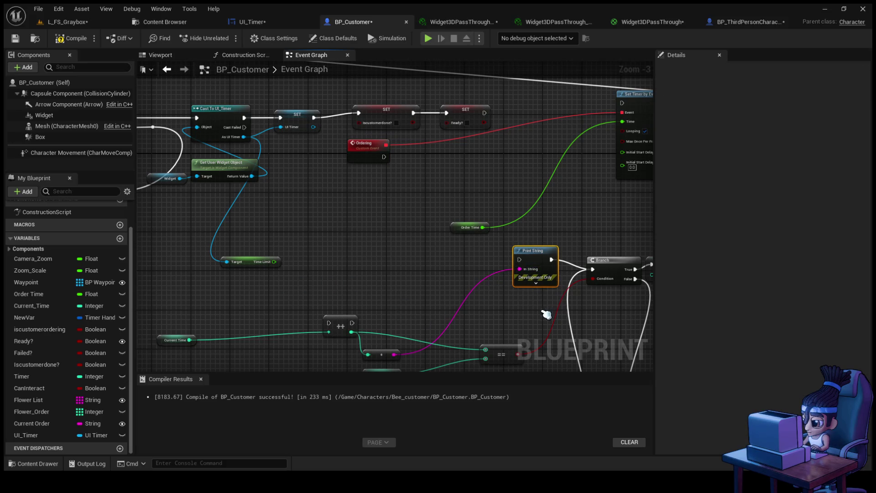
mouse_move(275, 268)
left_mouse_down()
mouse_move(286, 247)
mouse_move(429, 217)
left_mouse_up()
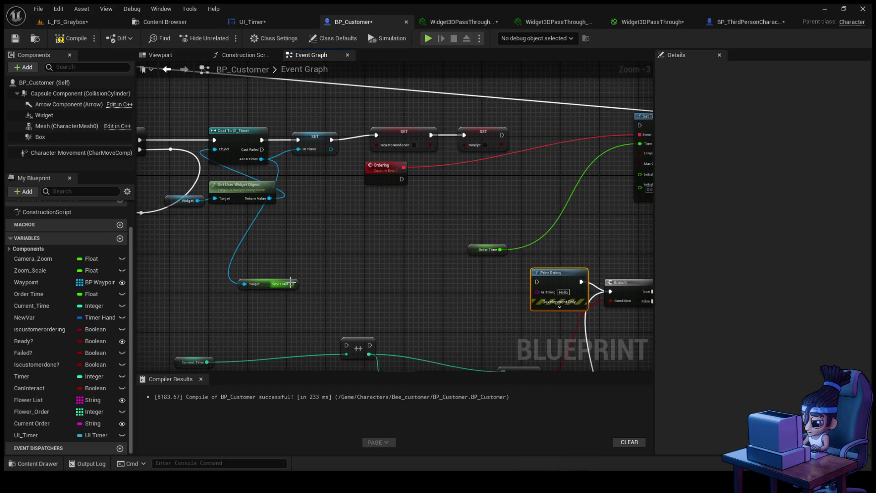
mouse_move(291, 284)
left_mouse_down()
mouse_move(498, 303)
mouse_move(547, 297)
left_mouse_up()
left_click(399, 286)
mouse_move(399, 285)
left_mouse_down()
mouse_move(447, 289)
mouse_move(427, 284)
left_mouse_up()
- Run Print String after the SET Ready? node and move the Order Time getter up-right
left_click_drag(449, 131, 484, 277)
left_click_drag(436, 245, 508, 162)
left_click_drag(416, 219, 498, 219)
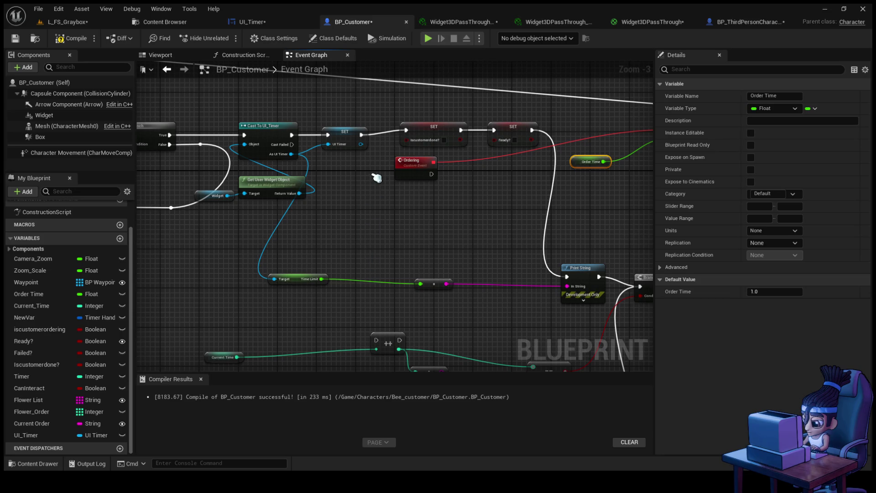
- Compile BP_Customer and set the Set Timer by Event to loop
mouse_move(412, 192)
left_mouse_down()
mouse_move(465, 224)
mouse_move(201, 215)
left_mouse_up()
left_click(69, 38)
mouse_move(411, 219)
left_mouse_down()
mouse_move(429, 229)
mouse_move(397, 249)
mouse_move(256, 262)
left_mouse_up()
left_click_drag(420, 233, 417, 262)
left_click(302, 170)
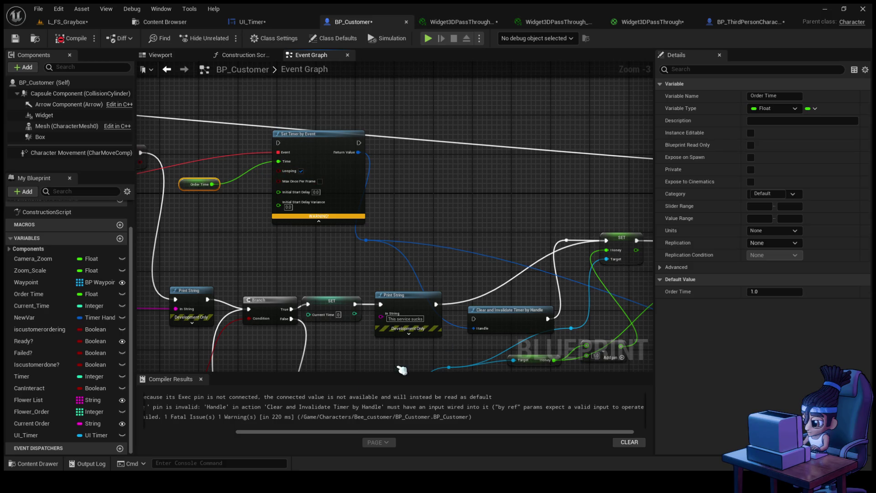
- Fix the Handle error on Clear and Invalidate Timer by Handle and recompile successfully
left_click_drag(291, 432, 200, 438)
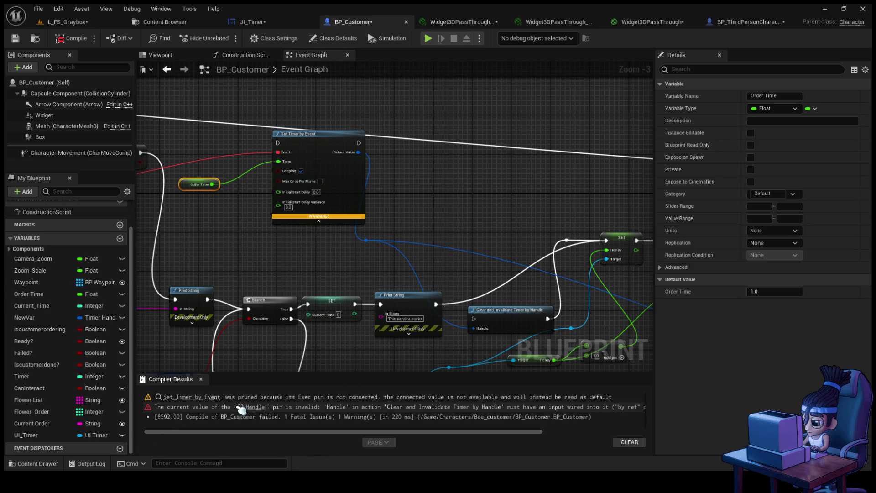
left_click(254, 407)
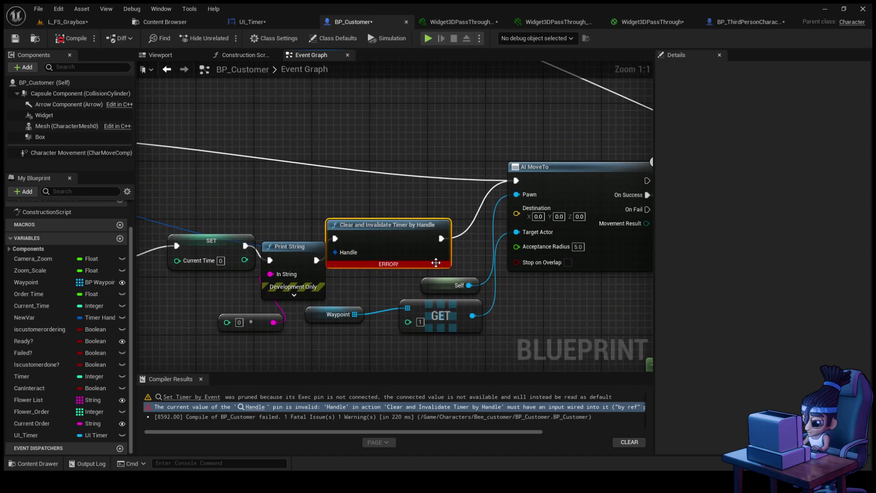
mouse_move(344, 194)
left_mouse_down()
mouse_move(333, 193)
mouse_move(393, 211)
mouse_move(532, 231)
left_mouse_up()
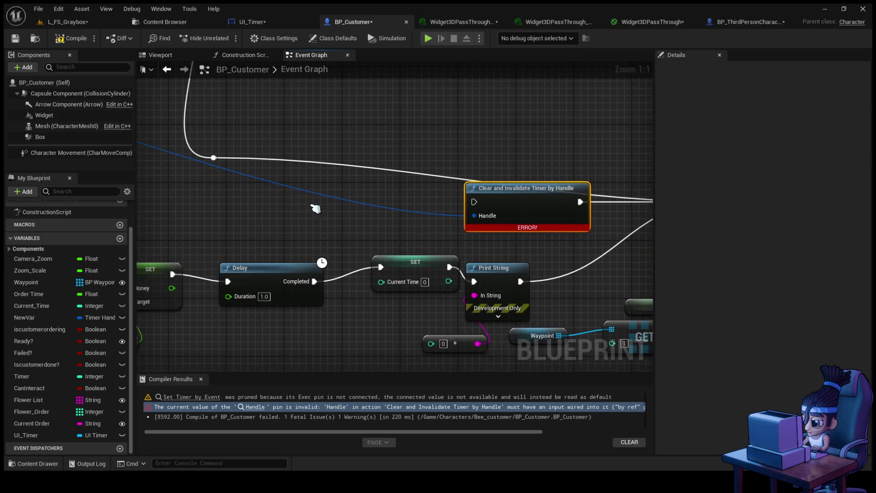
left_click(72, 38)
left_click_drag(289, 194, 334, 214)
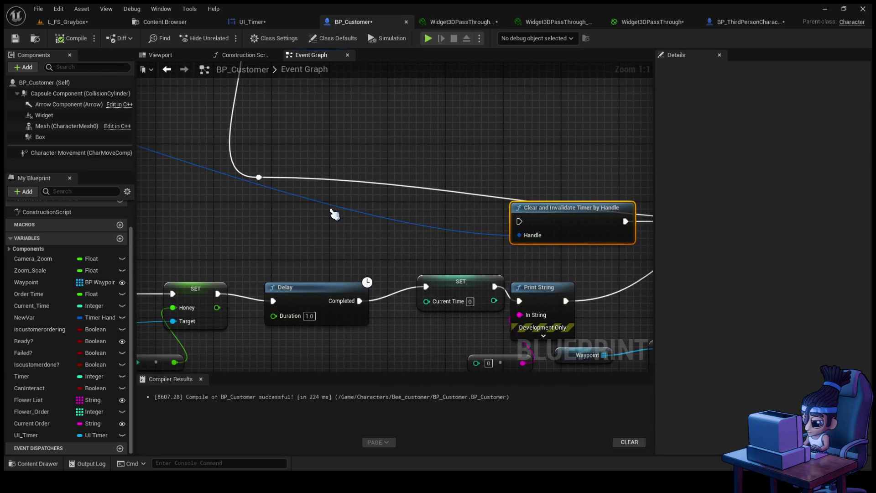
scroll(328, 210, "down", 5)
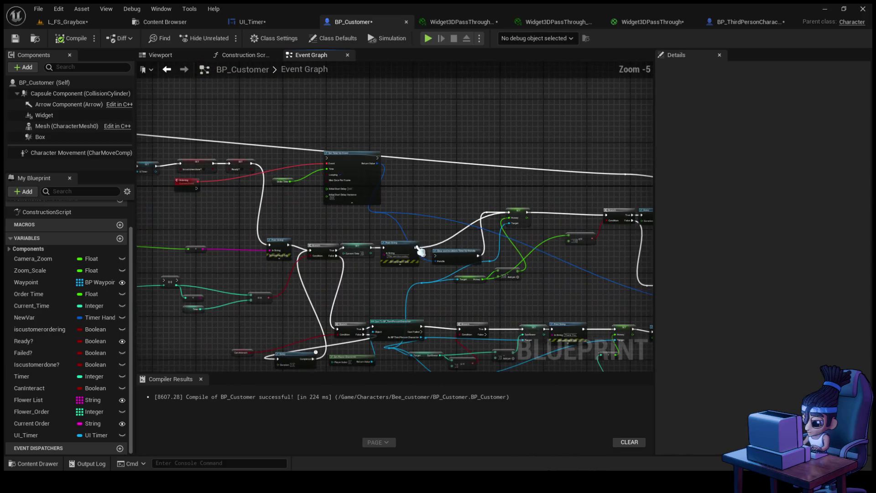
- Bring the Cast To UI_Timer node into view and move the Get User Widget Object and Widget nodes down-left
left_click_drag(391, 242, 303, 209)
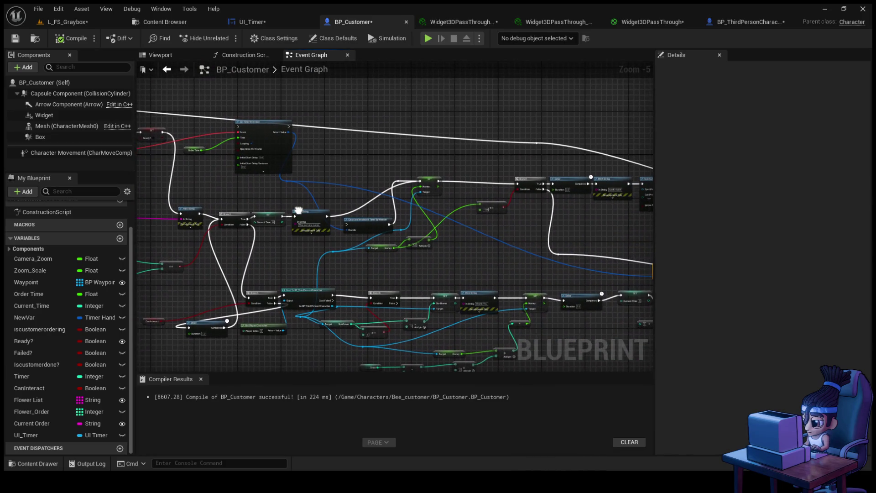
scroll(298, 213, "up", 1)
left_click_drag(247, 213, 477, 213)
scroll(428, 256, "up", 2)
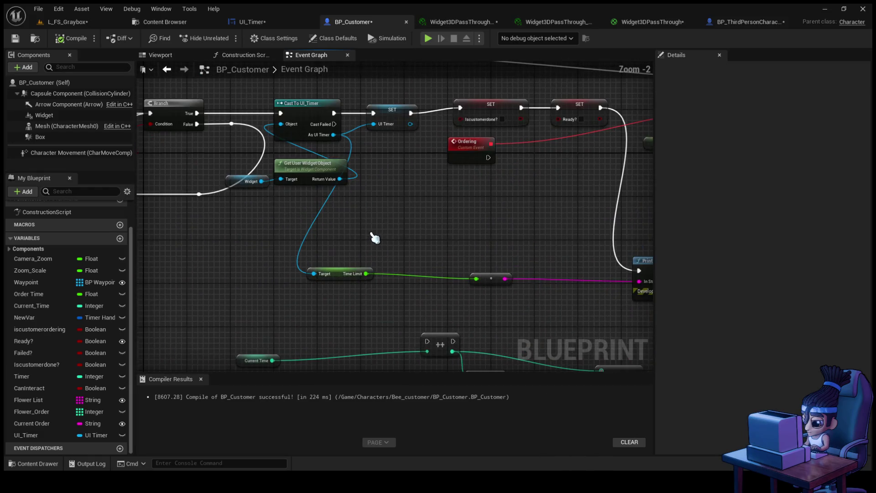
scroll(374, 242, "down", 2)
mouse_move(472, 229)
left_mouse_down()
mouse_move(403, 207)
mouse_move(259, 196)
mouse_move(501, 211)
mouse_move(515, 194)
left_mouse_up()
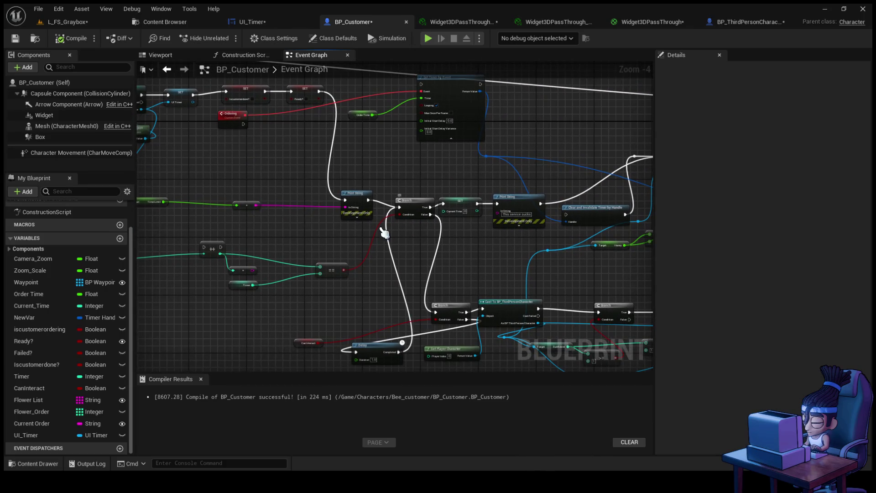
mouse_move(206, 217)
left_mouse_down()
mouse_move(306, 277)
mouse_move(335, 272)
left_mouse_up()
left_click_drag(276, 189, 233, 218)
left_click(170, 227)
left_click_drag(170, 231, 160, 230)
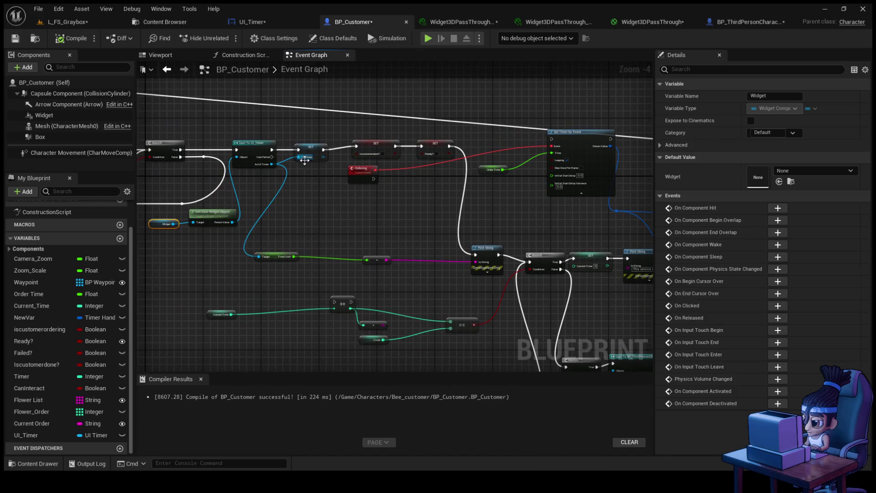
- Drive the Branch condition with UI_Timer's Get Finish? getter and compile BP_Customer
mouse_move(271, 164)
left_mouse_down()
mouse_move(407, 239)
mouse_move(369, 291)
mouse_move(381, 290)
left_mouse_up()
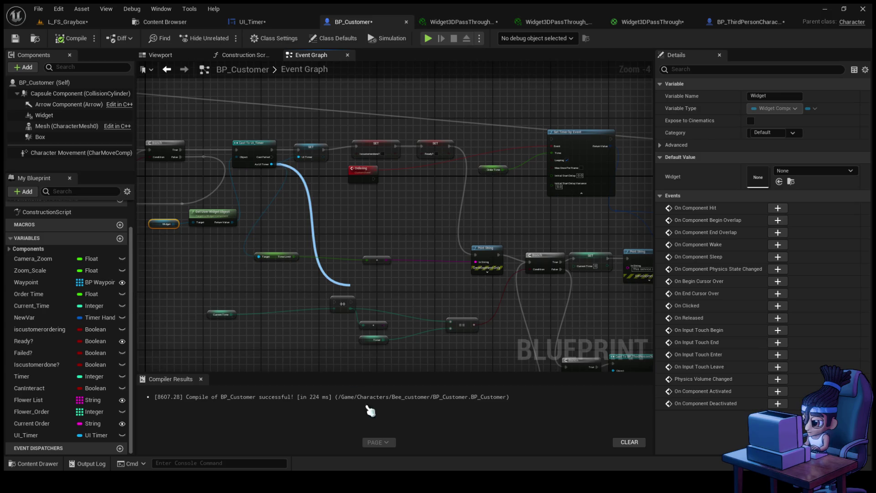
left_click(400, 298)
mouse_move(386, 289)
left_mouse_down()
mouse_move(500, 283)
mouse_move(527, 262)
mouse_move(529, 270)
left_mouse_up()
left_click(72, 38)
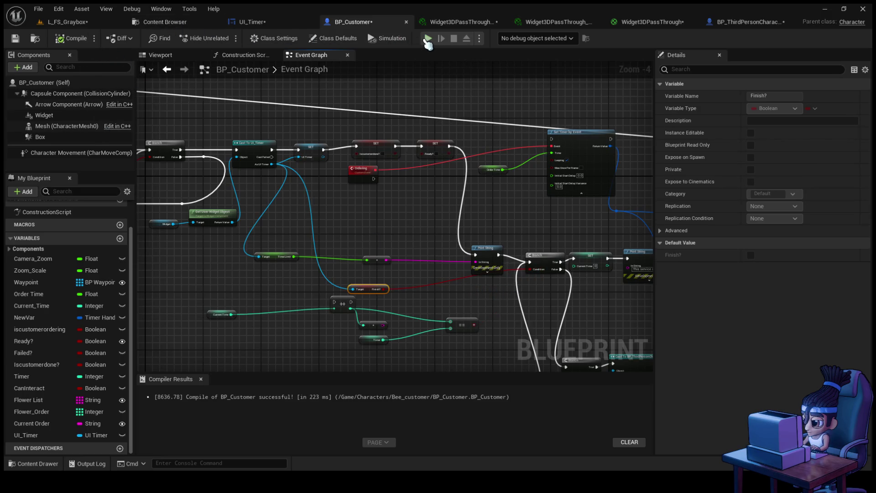
- Start a play-in-editor test of the L_FS_Graybox level
left_click(91, 23)
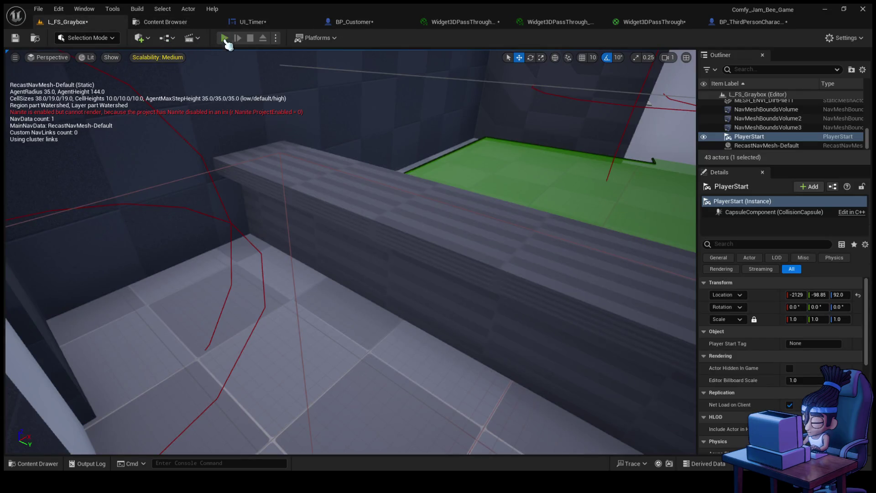
left_click(225, 38)
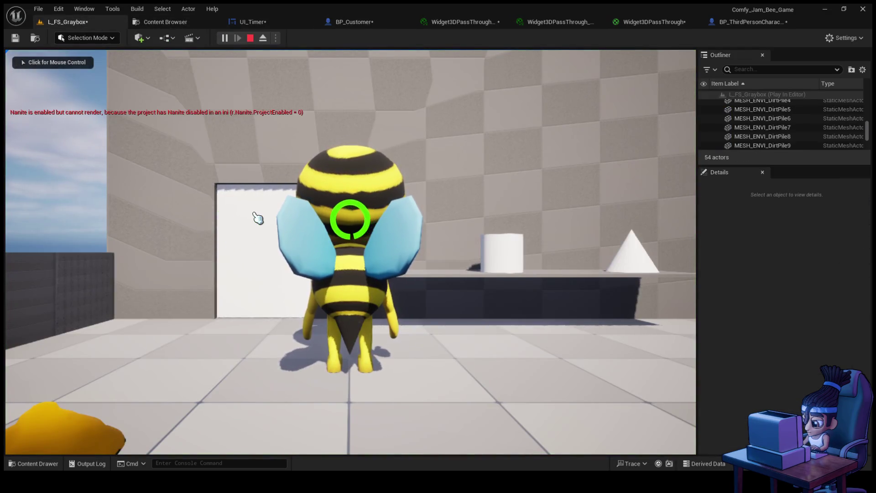
left_click(255, 216)
- Walk the bee to the counter to watch the green timer ring drain, then end the test
key("w")
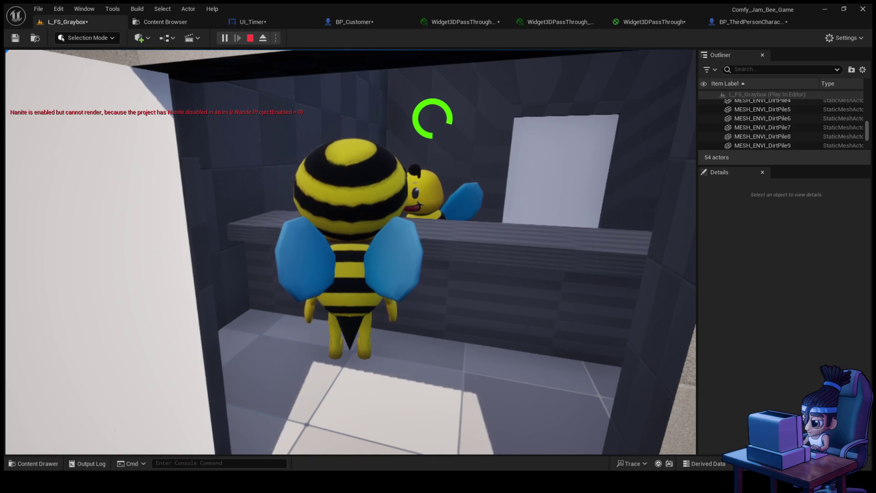
key("a")
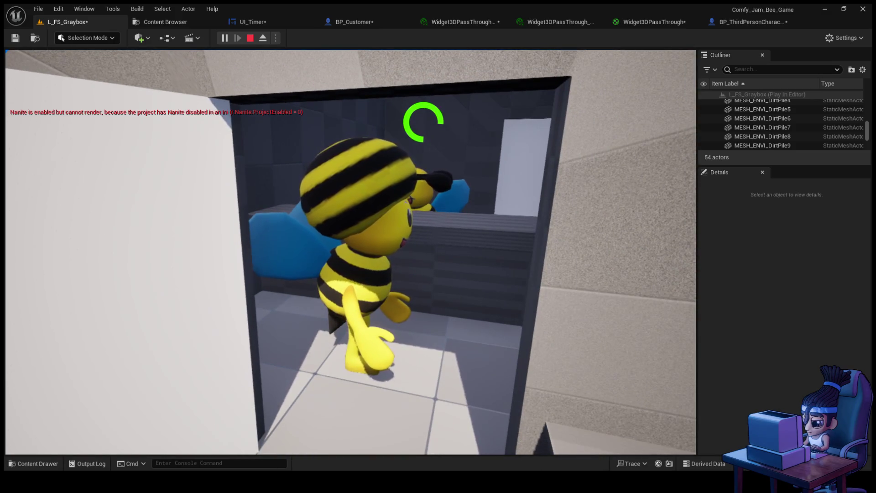
key("w")
key("w")
key("w")
key("a")
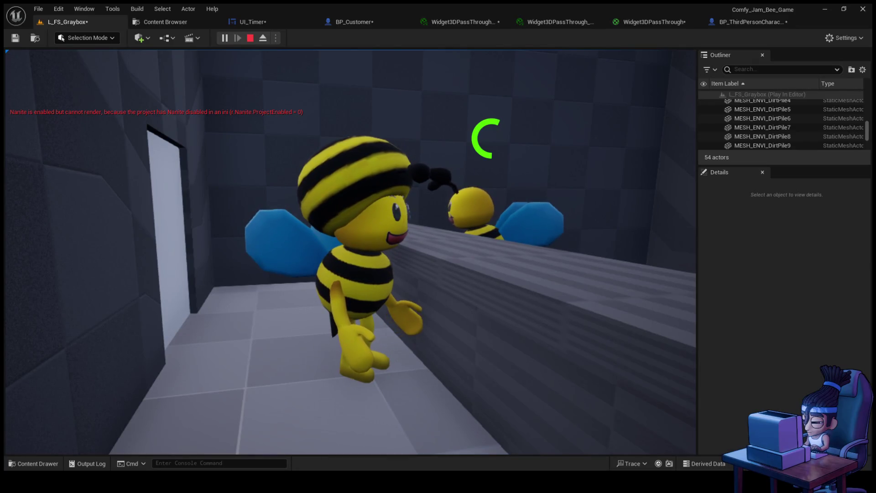
key("shift+F1")
key("Escape")
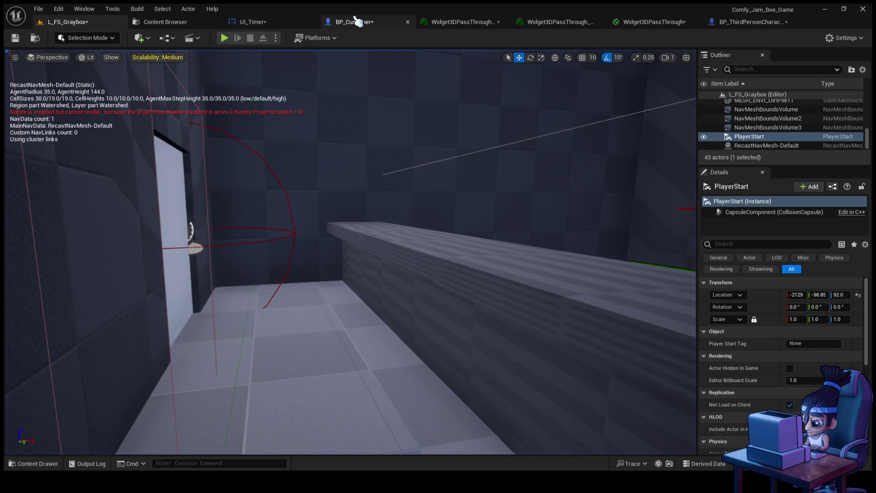
- Return to BP_Customer's event graph and locate the Event BeginPlay node
left_click(274, 25)
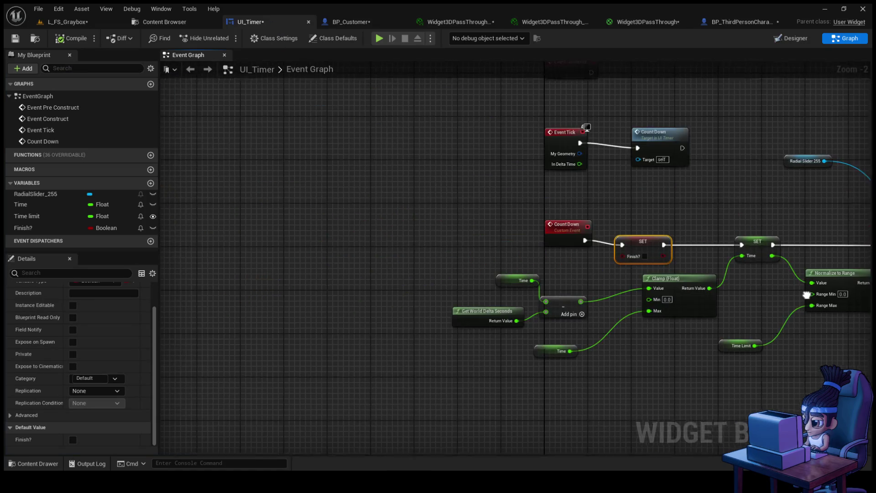
left_click(345, 24)
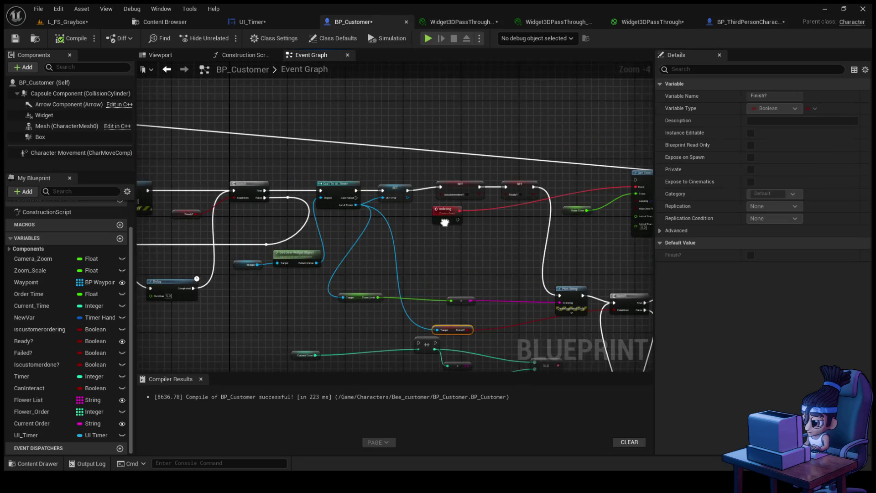
scroll(376, 227, "down", 2)
mouse_move(376, 227)
left_mouse_down()
mouse_move(351, 176)
mouse_move(491, 202)
mouse_move(358, 172)
left_mouse_up()
mouse_move(287, 188)
left_mouse_down()
mouse_move(318, 199)
mouse_move(345, 182)
mouse_move(414, 205)
mouse_move(639, 197)
mouse_move(634, 207)
left_mouse_up()
scroll(344, 182, "up", 1)
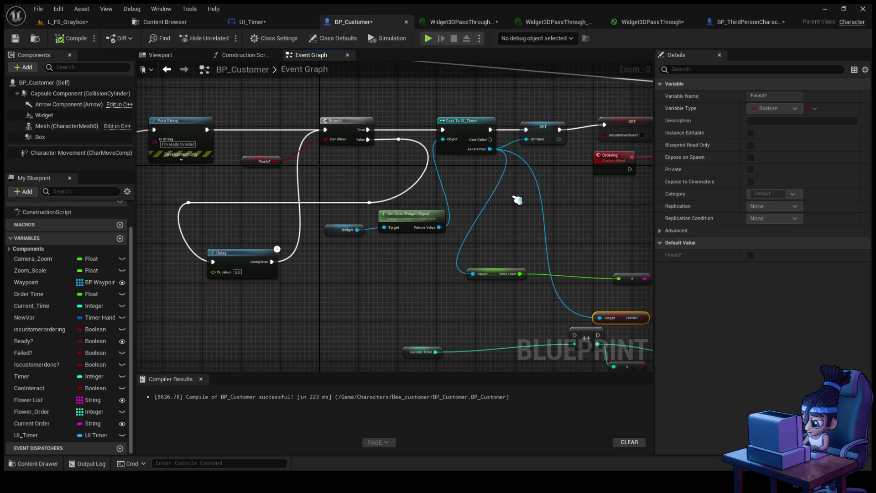
left_click_drag(517, 200, 471, 191)
left_click_drag(393, 196, 355, 199)
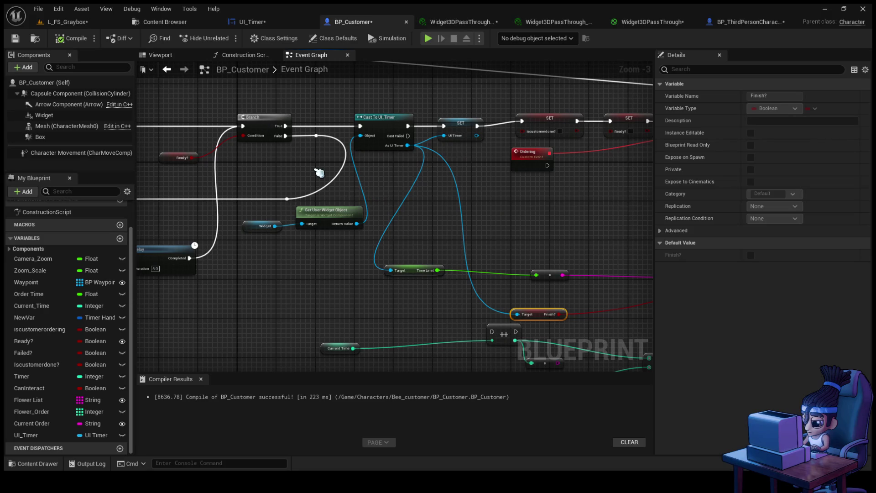
scroll(319, 172, "down", 4)
mouse_move(309, 146)
left_mouse_down()
mouse_move(385, 277)
mouse_move(344, 324)
mouse_move(318, 162)
mouse_move(299, 342)
left_mouse_up()
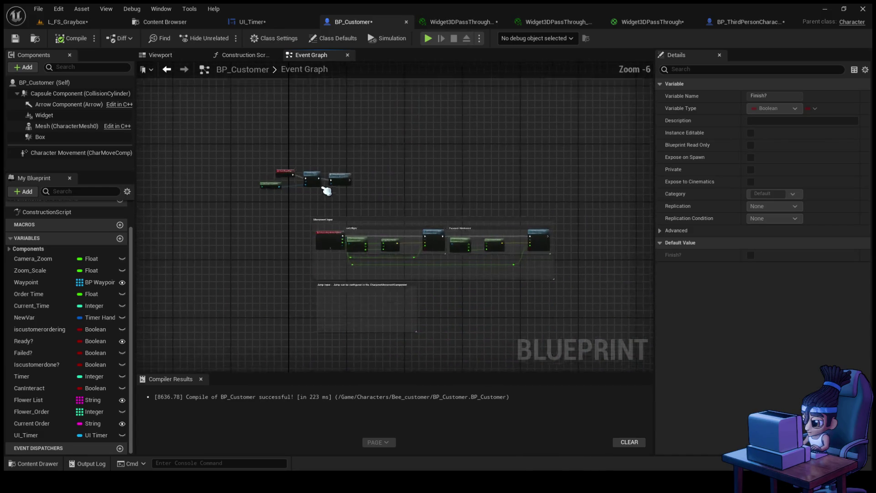
scroll(327, 190, "up", 4)
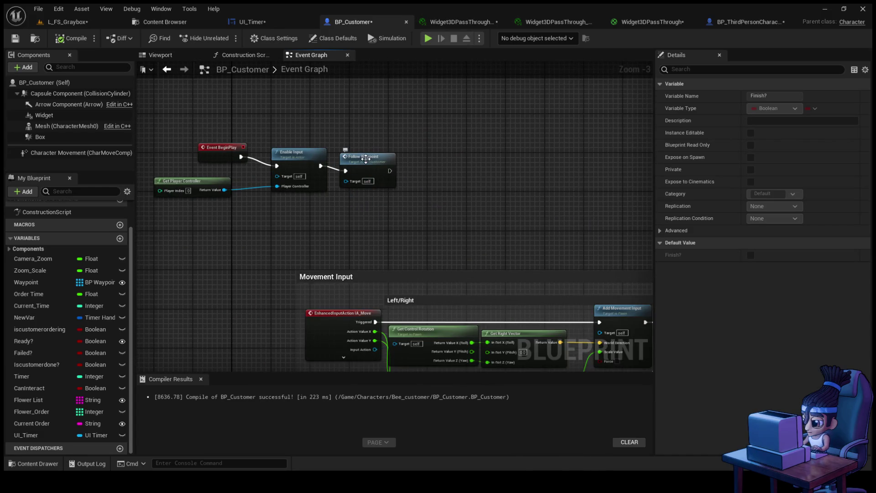
left_click_drag(352, 229, 442, 231)
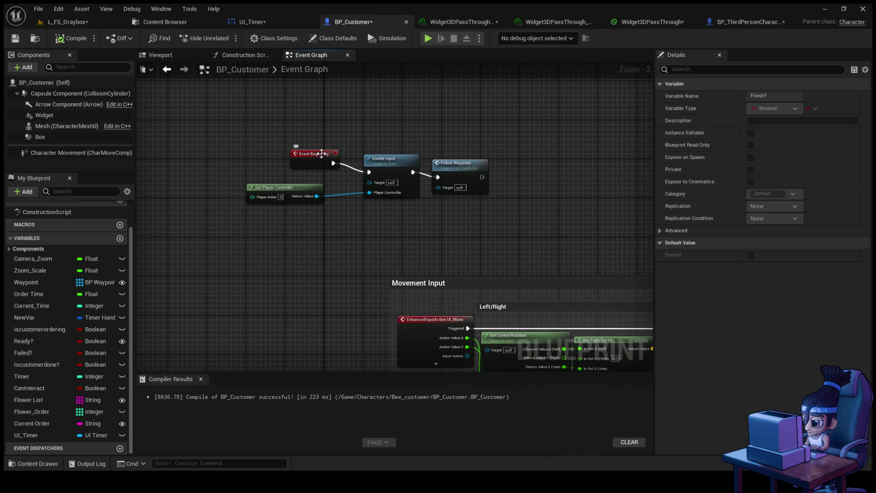
- Shift Event BeginPlay and Get Player Controller left and reconnect BeginPlay to Enable Input
left_click_drag(322, 154, 232, 148)
left_click_drag(278, 187, 206, 188)
left_click_drag(245, 158, 368, 172)
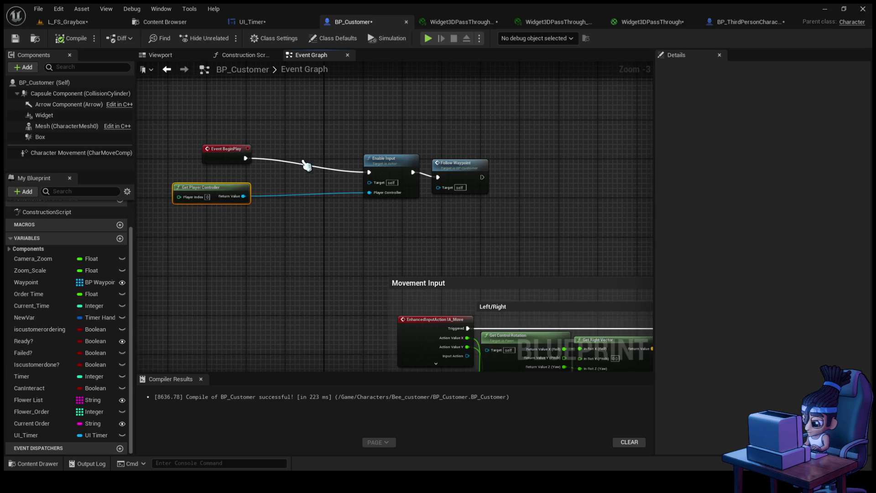
scroll(337, 151, "down", 6)
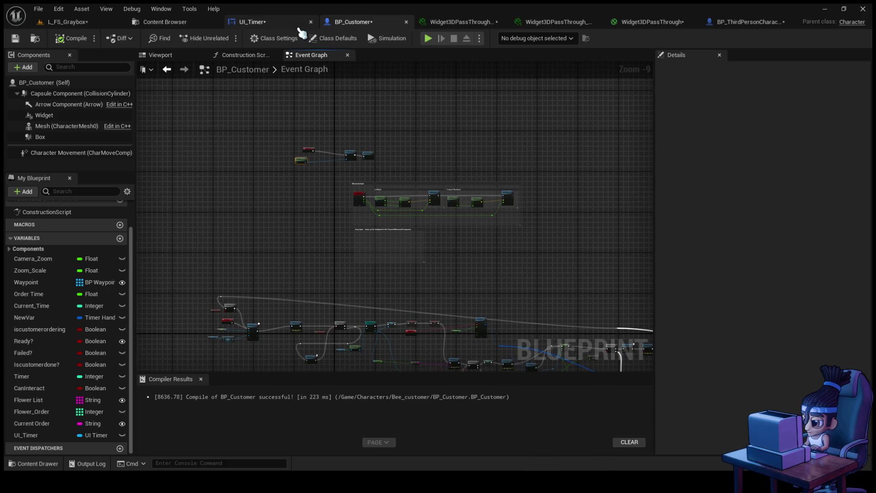
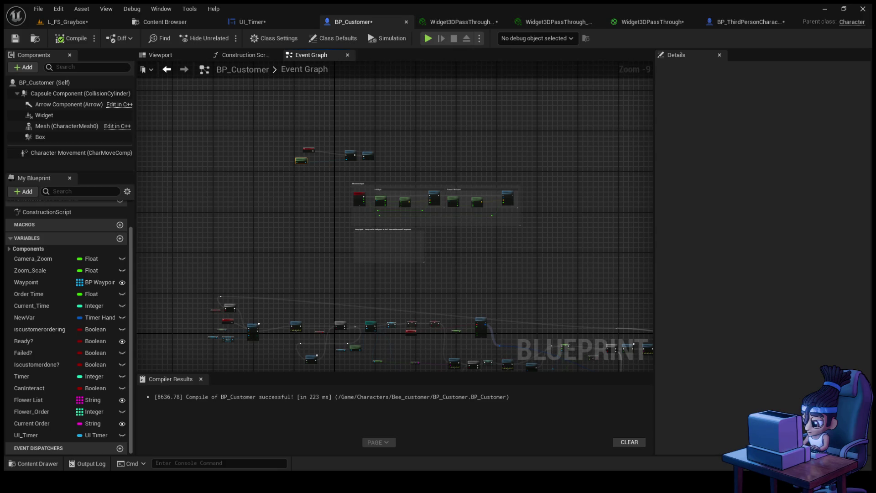
- Hide the Widget with Set Visibility between Event BeginPlay and Enable Input, compile, and return to L_FS_Graybox
left_click(52, 117)
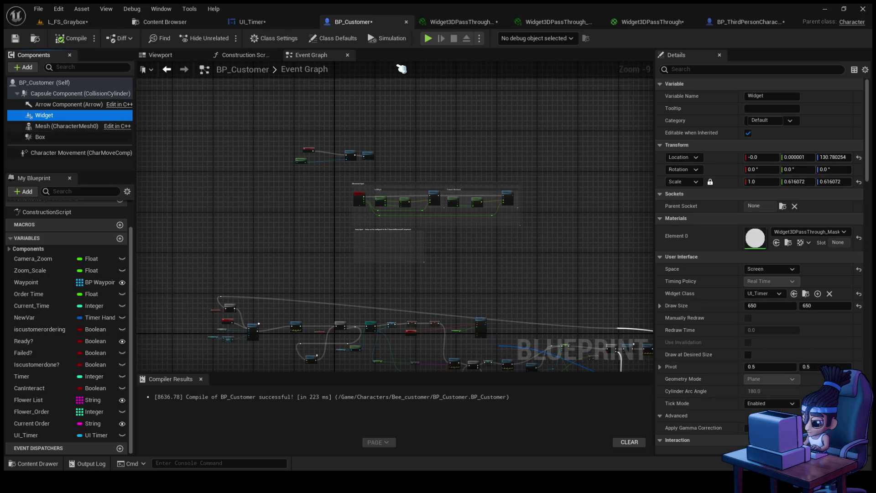
scroll(382, 215, "up", 8)
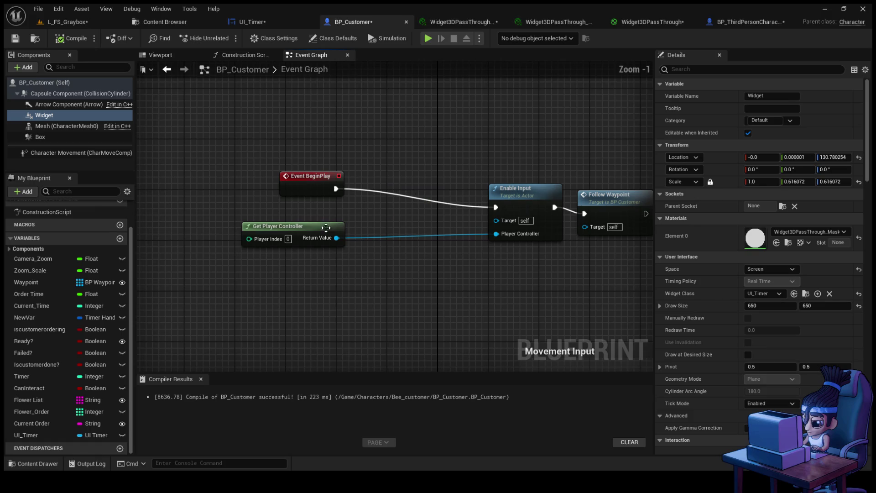
mouse_move(45, 115)
left_mouse_down()
mouse_move(294, 206)
mouse_move(383, 215)
mouse_move(422, 206)
left_mouse_up()
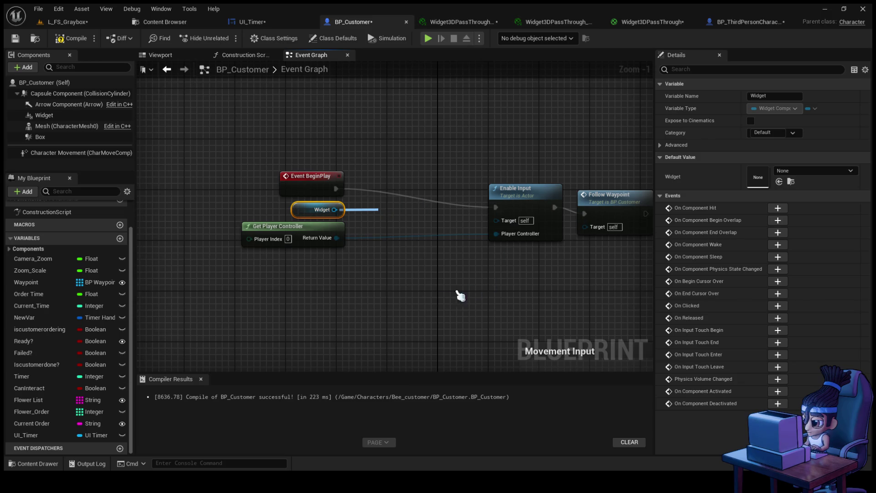
left_click_drag(411, 209, 411, 175)
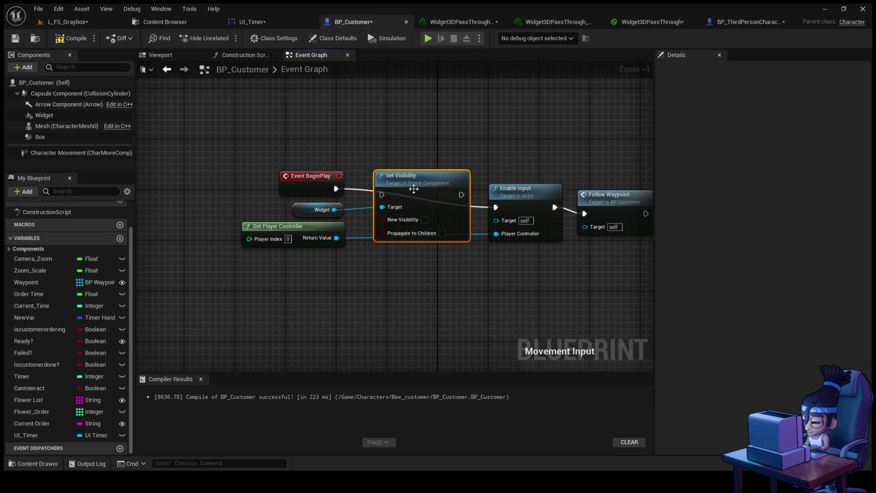
left_click_drag(336, 189, 381, 194)
left_click_drag(461, 194, 502, 210)
left_click(64, 38)
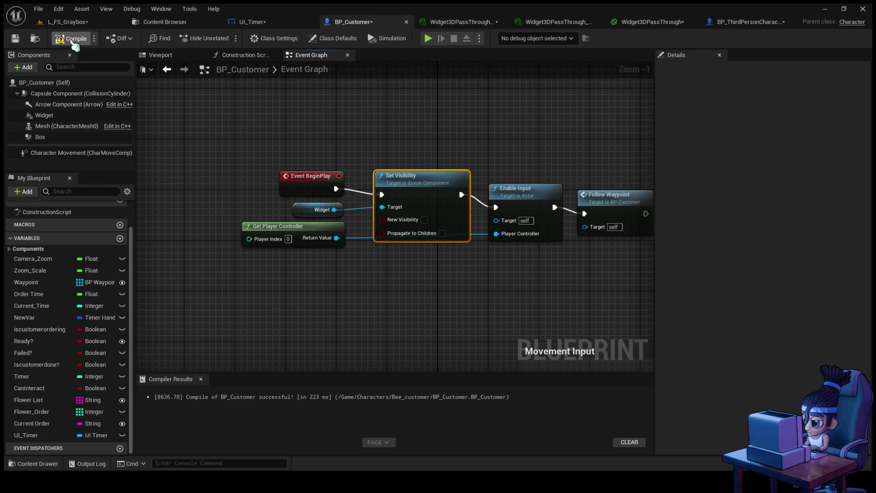
left_click(87, 22)
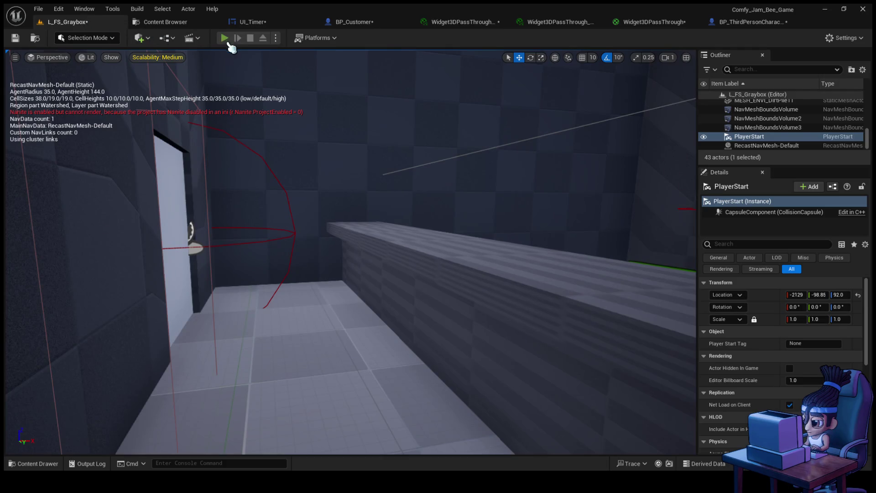
- Run a quick play test of the level and stop it
left_click(224, 37)
key("shift+F1")
key("Escape")
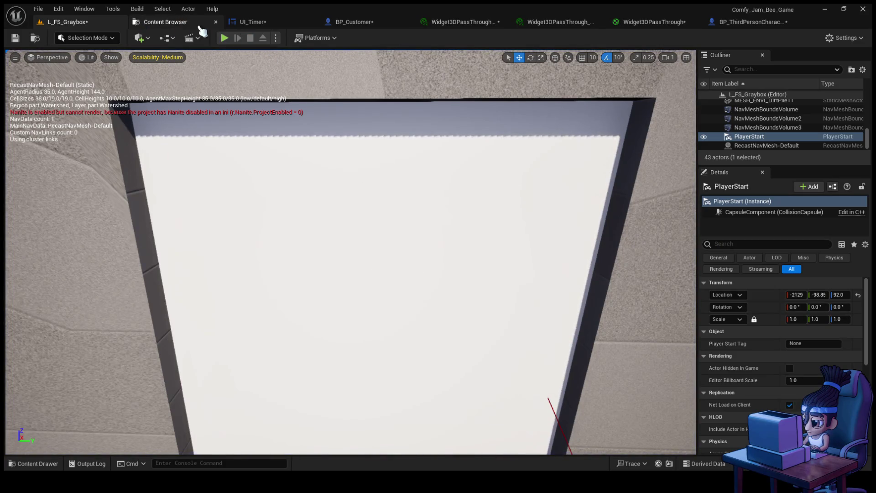
- Glance at UI_Timer, then return to BP_Customer's Cast To UI_Timer logic
left_click(274, 22)
scroll(479, 288, "up", 2)
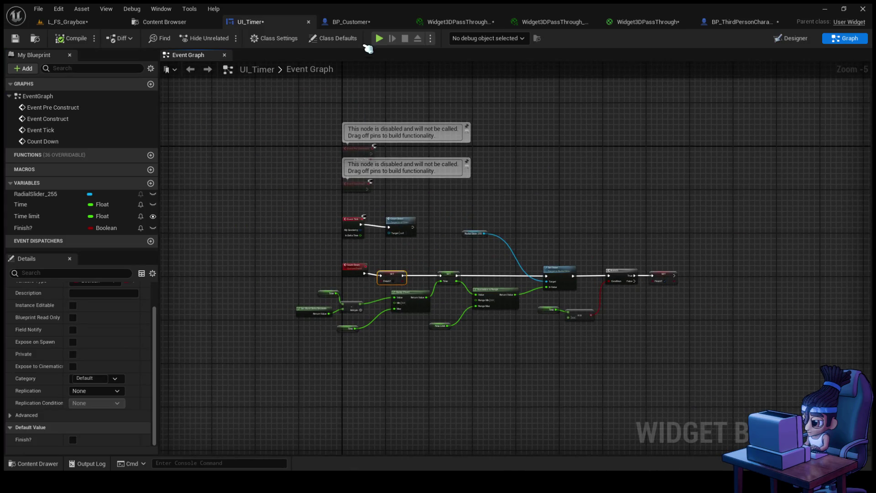
left_click(358, 24)
scroll(440, 268, "down", 5)
scroll(385, 254, "up", 3)
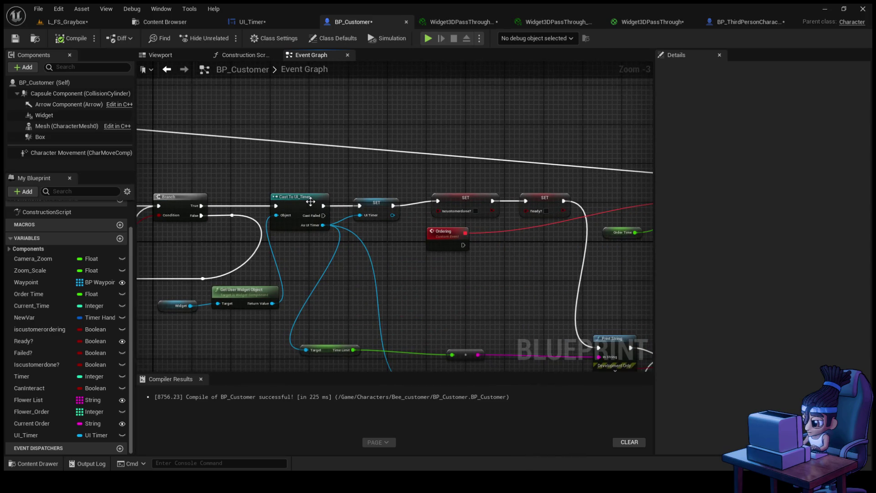
- Shift the Cast To UI_Timer and UI_Timer SET nodes left and paste a Set Visibility copy beside them
left_click_drag(311, 208, 285, 208)
mouse_move(375, 209)
left_mouse_down()
mouse_move(335, 210)
mouse_move(438, 201)
left_mouse_up()
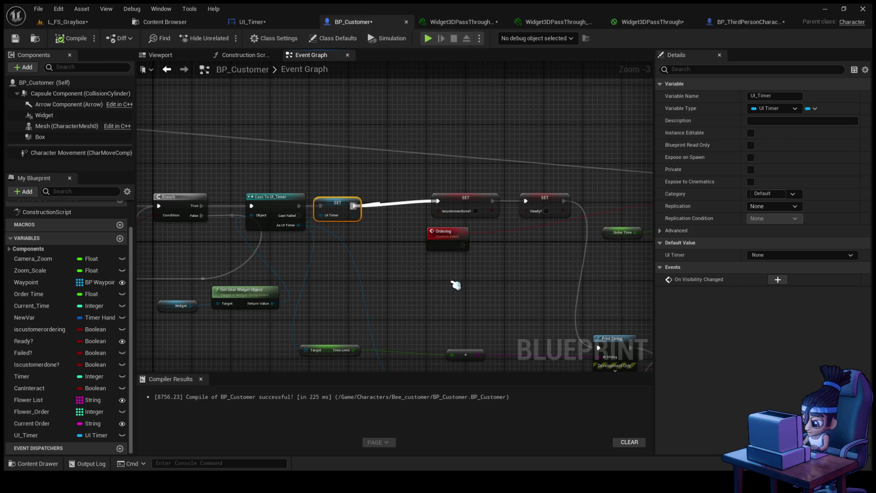
scroll(411, 157, "down", 4)
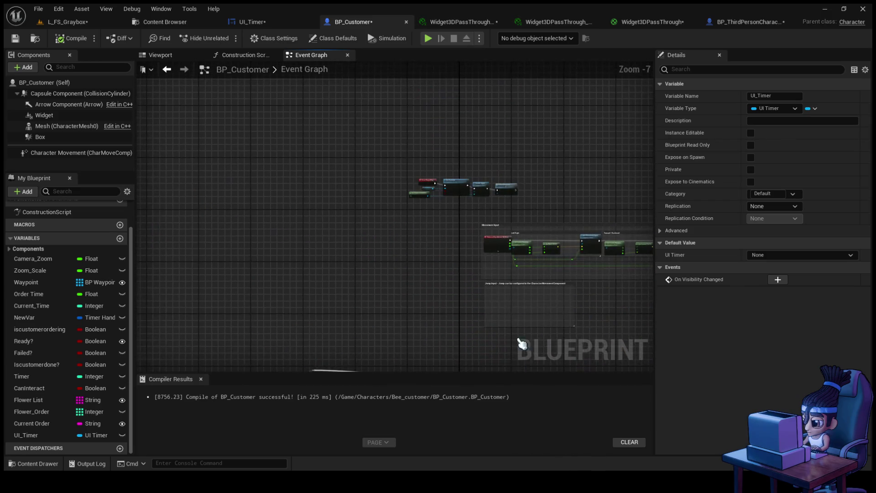
scroll(449, 170, "up", 2)
left_click(427, 165)
scroll(474, 215, "up", 4)
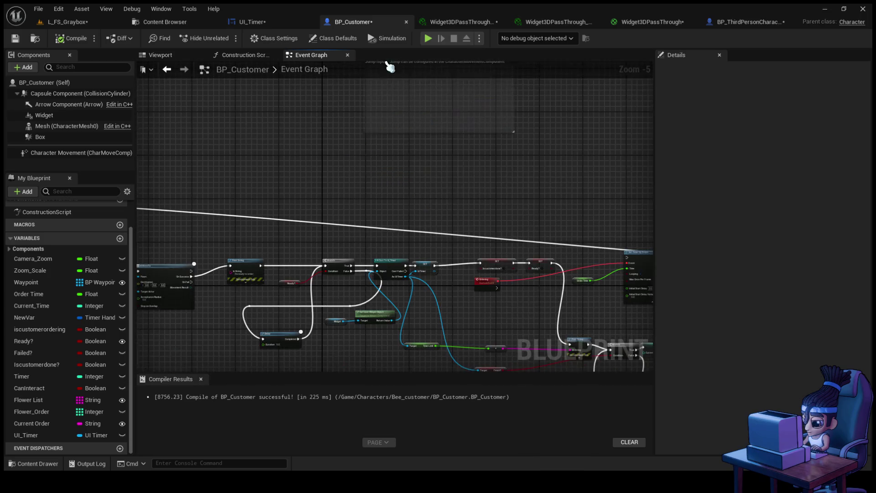
key("ctrl+v")
left_click_drag(473, 215, 445, 205)
- Wire Set Visibility between SET UI Timer and SET iscustomerdone, with Widget as its Target
left_click_drag(549, 295, 478, 297)
mouse_move(426, 193)
left_mouse_down()
mouse_move(470, 219)
mouse_move(543, 222)
left_mouse_up()
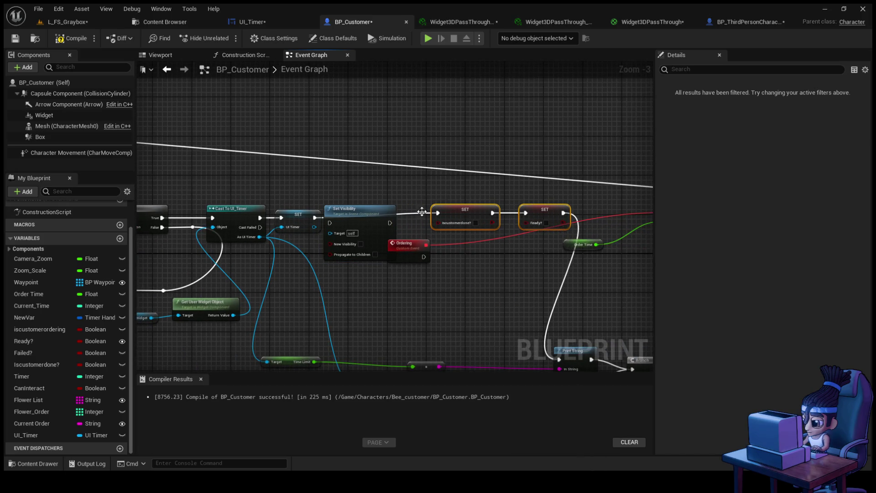
left_click_drag(363, 217, 377, 212)
left_click_drag(315, 218, 344, 217)
mouse_move(405, 217)
left_mouse_down()
mouse_move(437, 221)
mouse_move(438, 213)
left_mouse_up()
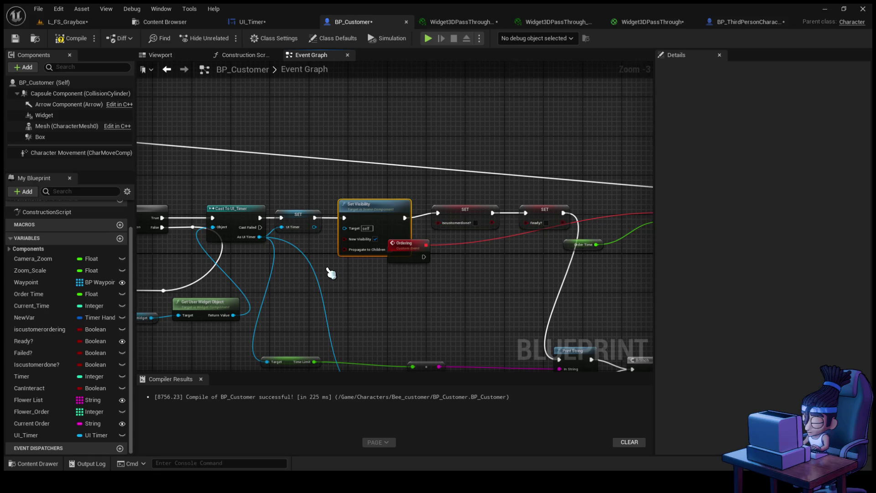
left_click_drag(323, 223, 361, 234)
scroll(313, 274, "up", 1)
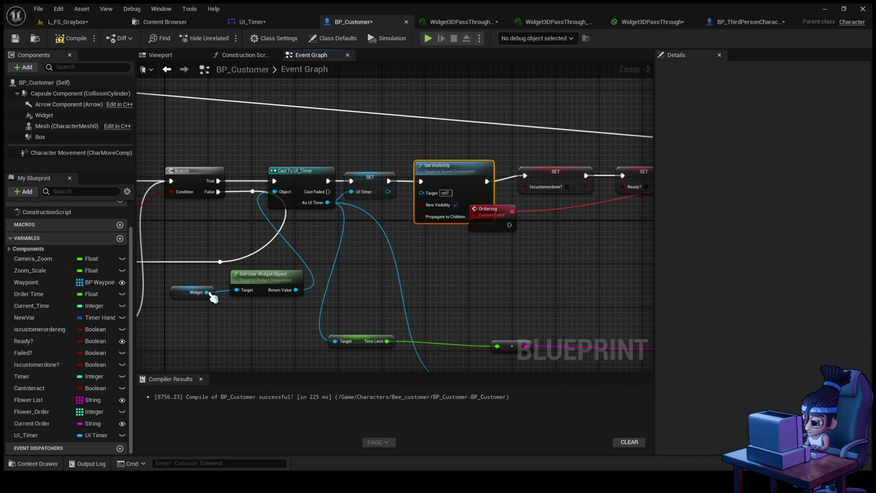
mouse_move(207, 292)
left_mouse_down()
mouse_move(429, 201)
mouse_move(421, 192)
left_mouse_up()
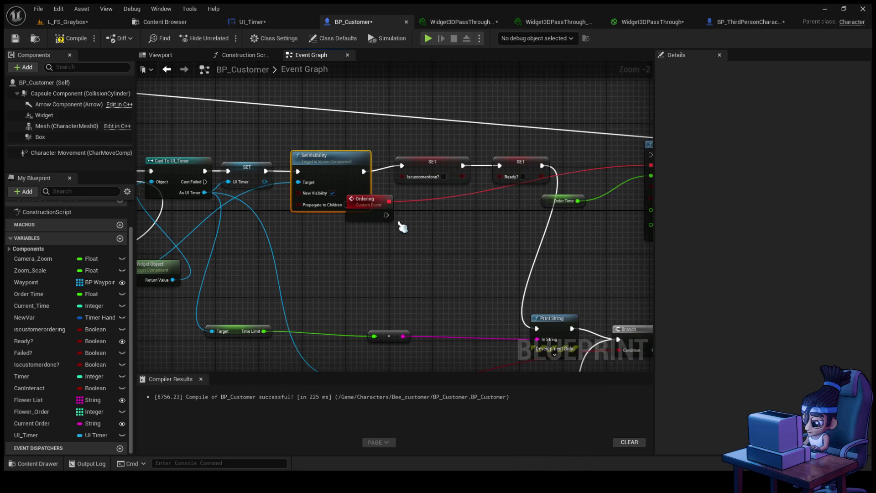
- Tidy the graph: move the Ordering event beside Set Timer by Event and align the order-flag SET nodes
mouse_move(384, 197)
left_mouse_down()
mouse_move(429, 214)
mouse_move(635, 161)
left_mouse_up()
mouse_move(484, 283)
left_mouse_down()
mouse_move(411, 209)
mouse_move(415, 269)
left_mouse_up()
mouse_move(362, 201)
left_mouse_down()
mouse_move(456, 150)
mouse_move(434, 156)
left_mouse_up()
left_click_drag(513, 243, 492, 224)
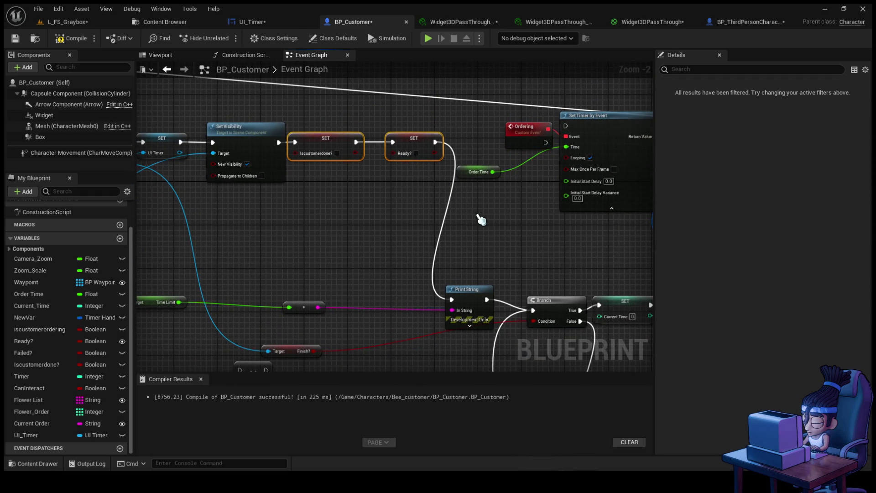
left_click_drag(226, 206, 355, 195)
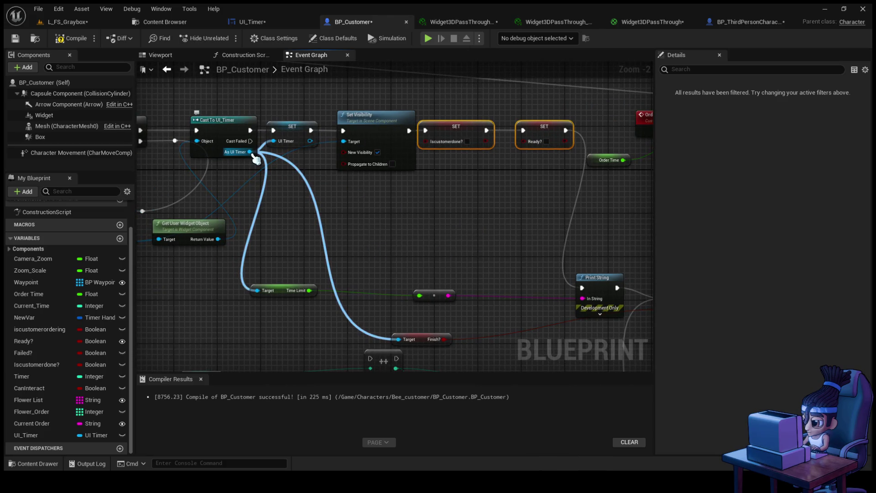
mouse_move(364, 210)
left_mouse_down()
mouse_move(329, 185)
mouse_move(415, 202)
mouse_move(396, 214)
left_mouse_up()
mouse_move(329, 134)
left_mouse_down()
mouse_move(411, 197)
mouse_move(370, 209)
mouse_move(376, 187)
left_mouse_up()
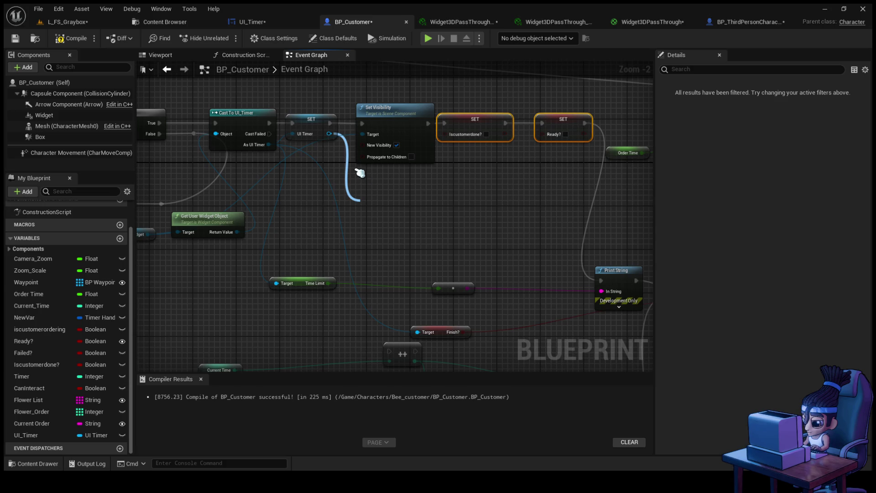
left_click_drag(362, 173, 454, 333)
left_click_drag(386, 211, 419, 208)
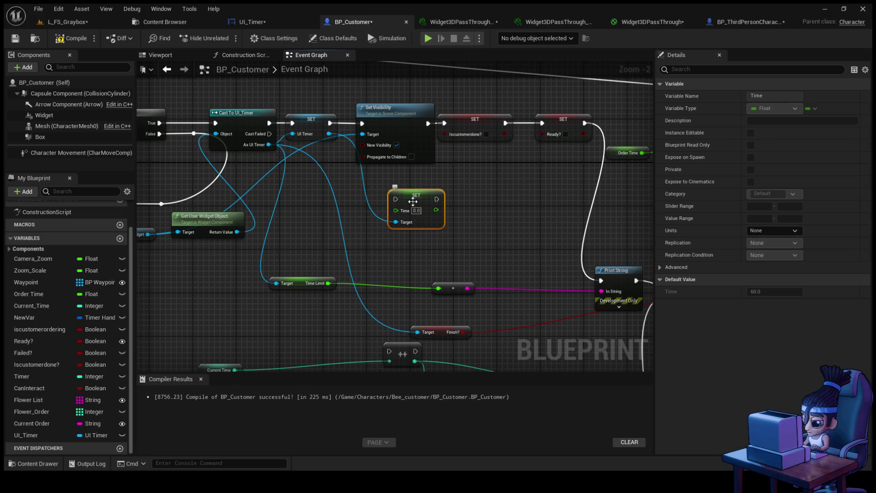
left_click_drag(417, 206, 501, 213)
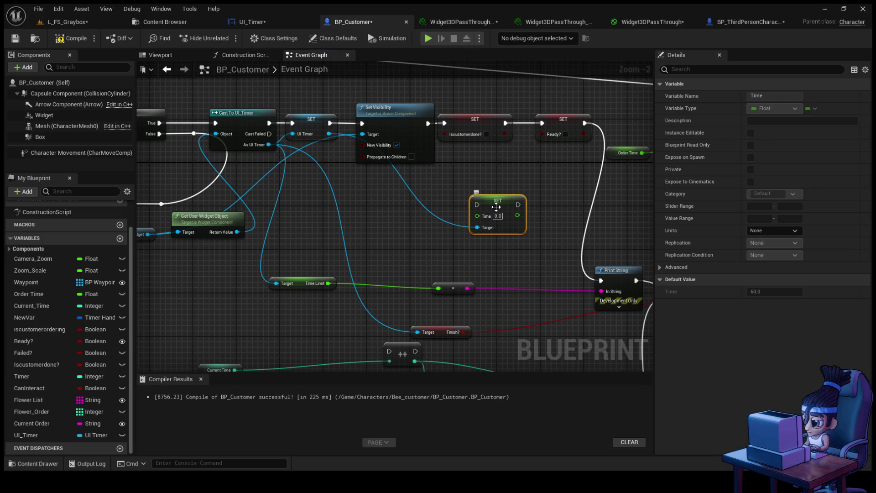
key("Delete")
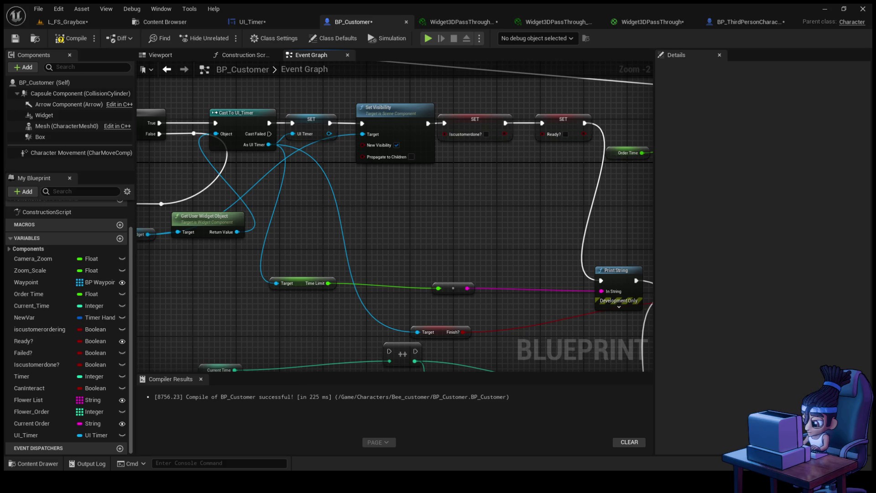
- Pan and zoom to review the order-failure Print String section
scroll(363, 224, "down", 3)
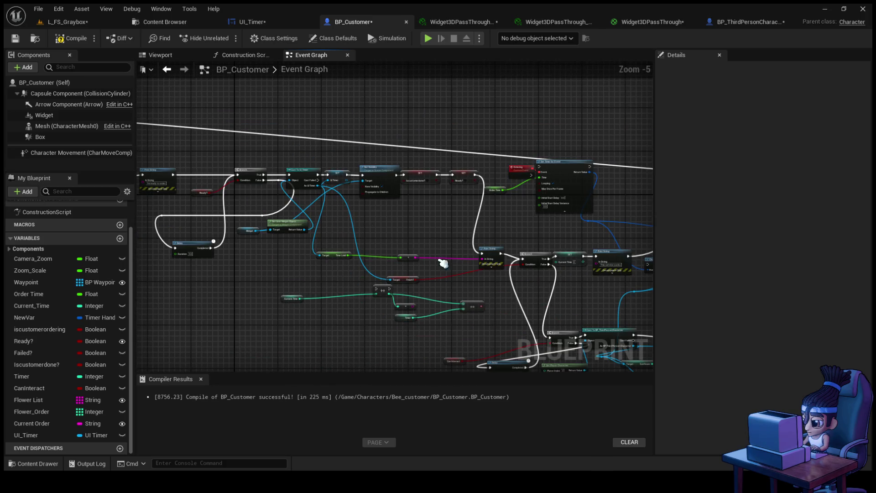
scroll(496, 295, "up", 4)
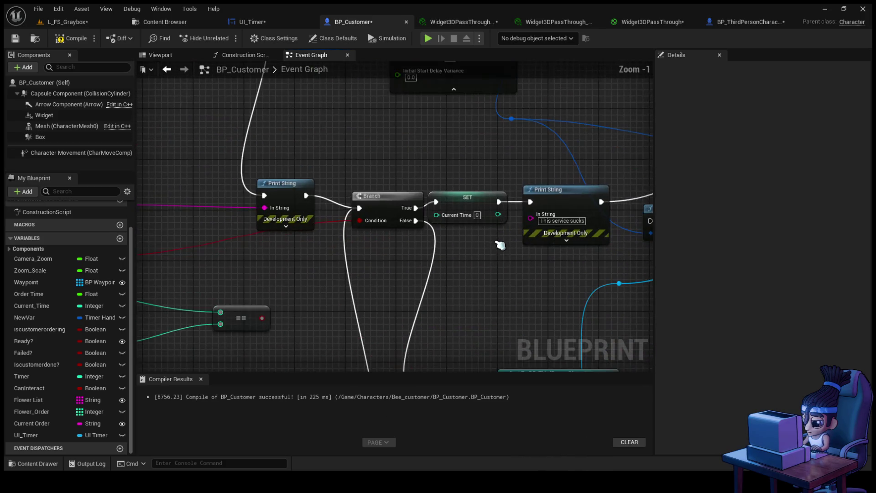
mouse_move(414, 270)
left_mouse_down()
mouse_move(584, 230)
mouse_move(438, 249)
mouse_move(242, 238)
left_mouse_up()
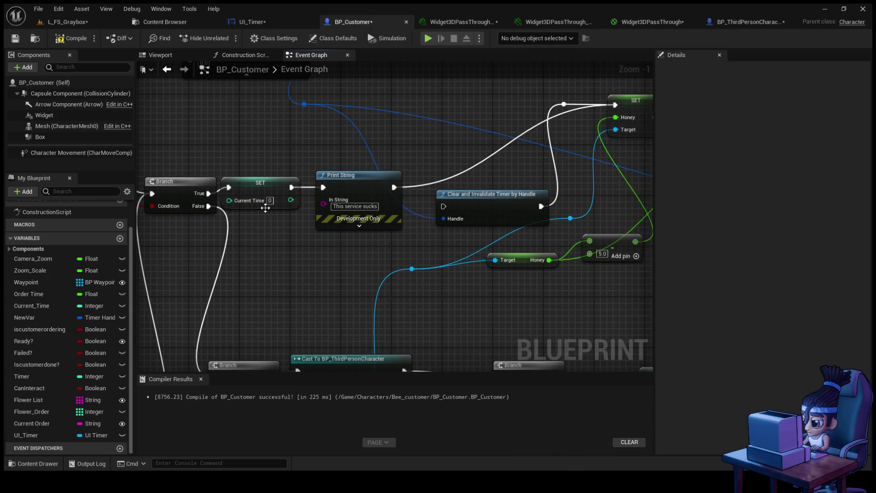
scroll(287, 195, "down", 4)
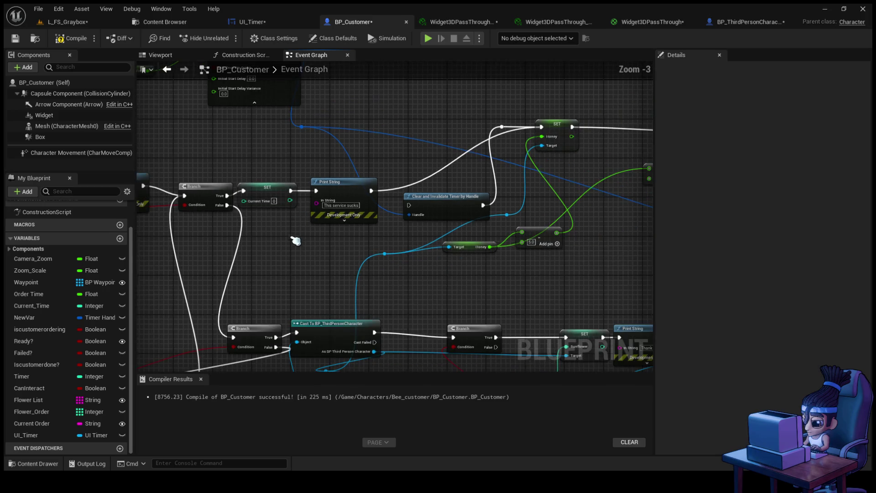
left_click_drag(287, 195, 368, 240)
scroll(367, 240, "up", 4)
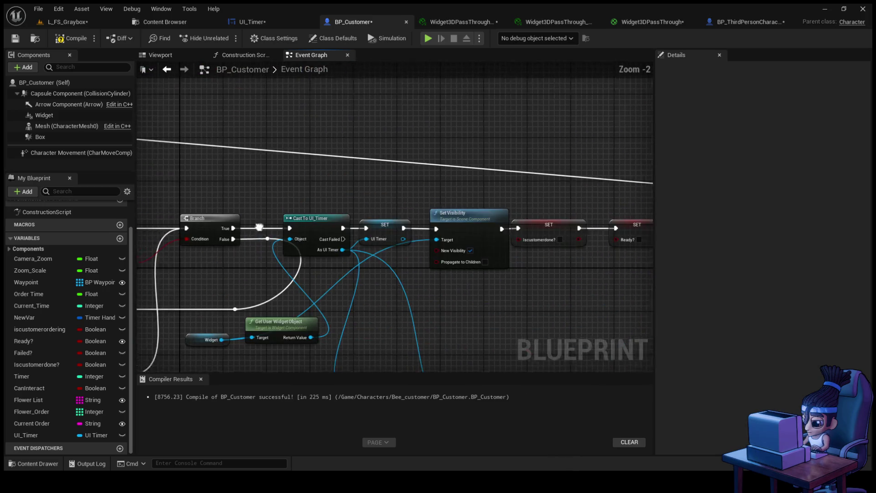
scroll(277, 266, "down", 1)
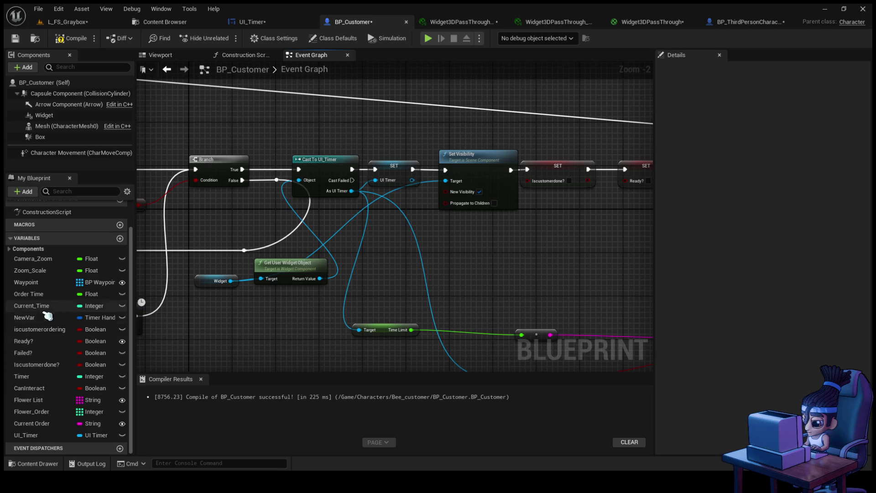
- Inspect the Order Time variable (default 1.0) and add a new Boolean variable, NewVar_0
left_click(32, 296)
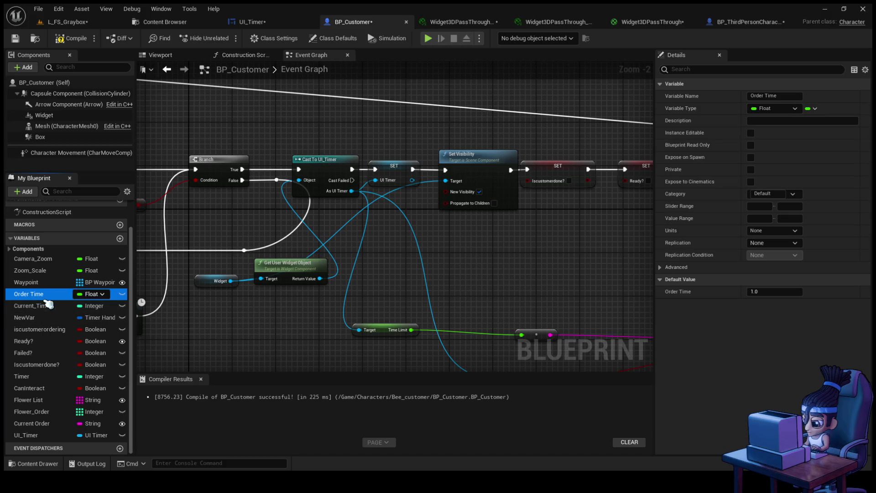
scroll(353, 267, "down", 5)
scroll(439, 270, "up", 4)
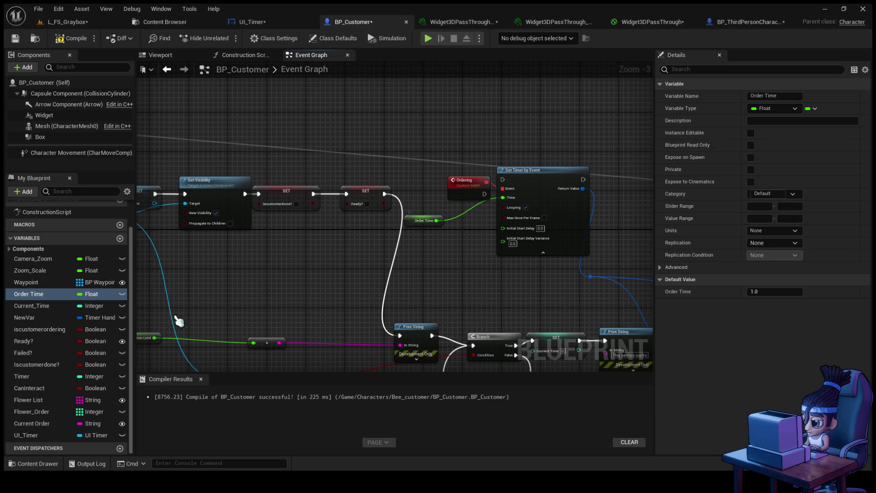
left_click(120, 239)
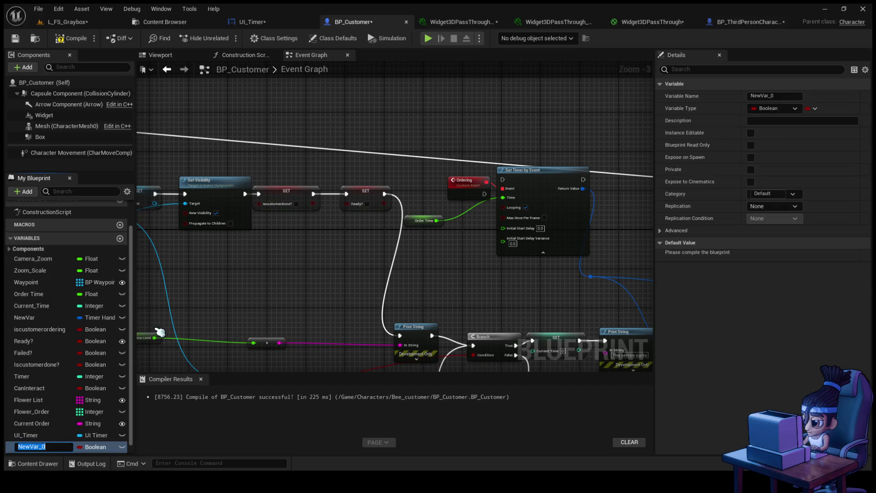
- Rename the new Boolean to Time_Limit, undo back to NewVar_0, then delete it
type("Time_Lim")
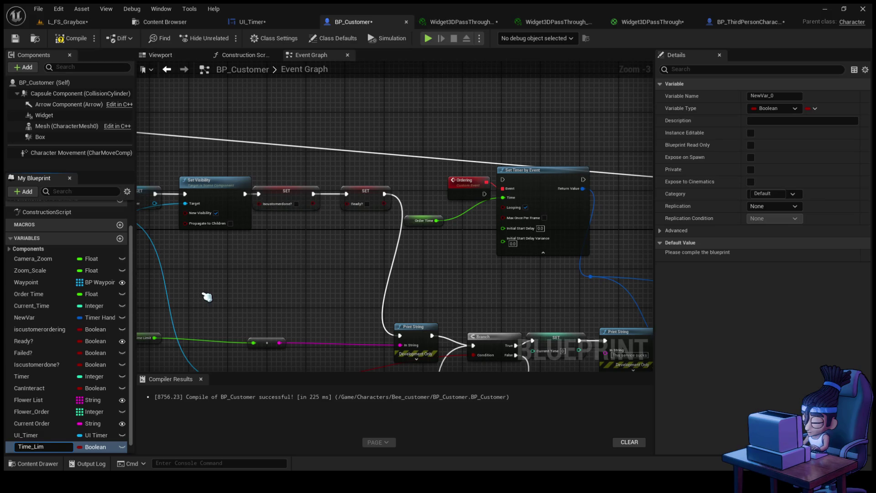
key("Return")
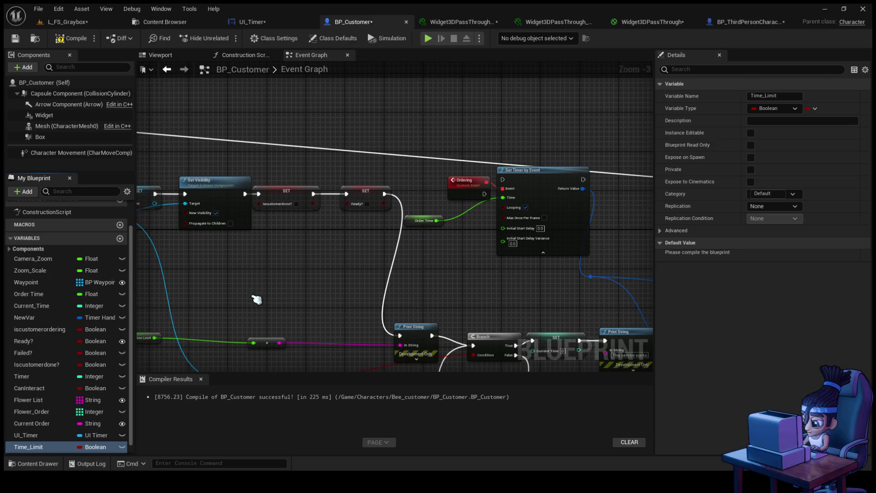
left_click_drag(254, 300, 381, 256)
scroll(356, 253, "up", 2)
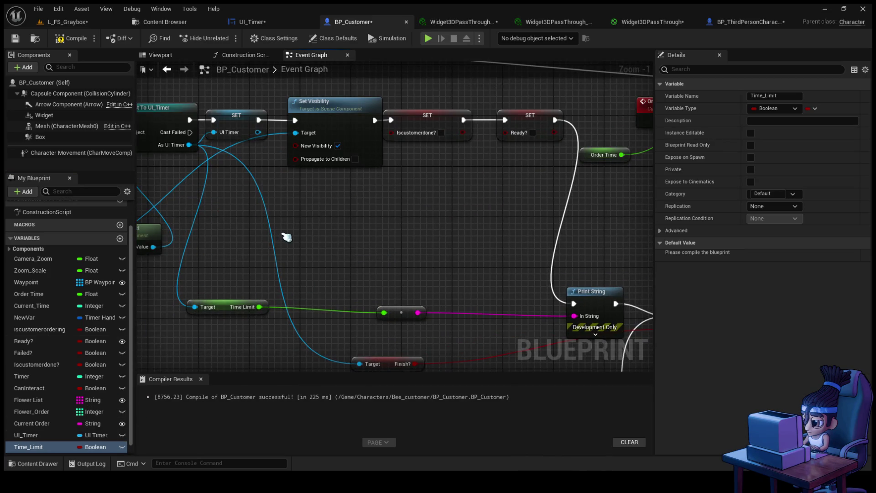
key("ctrl+z")
left_click(43, 447)
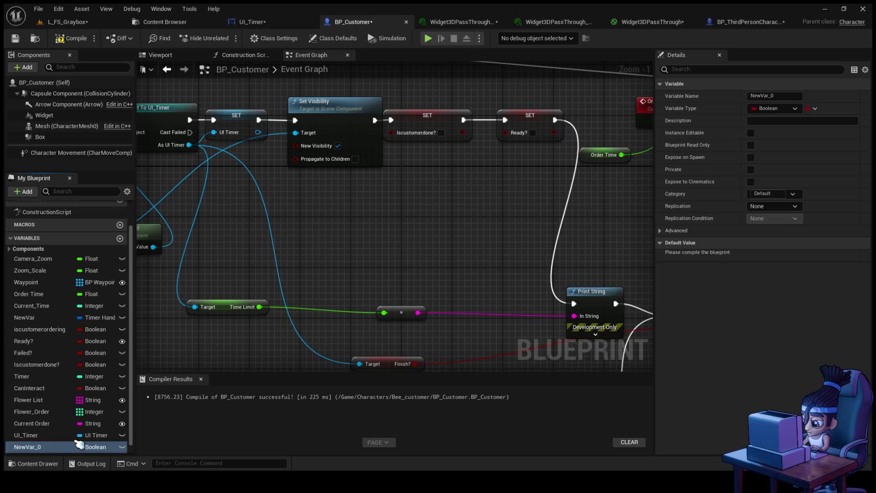
key("Delete")
left_click_drag(191, 201, 223, 225)
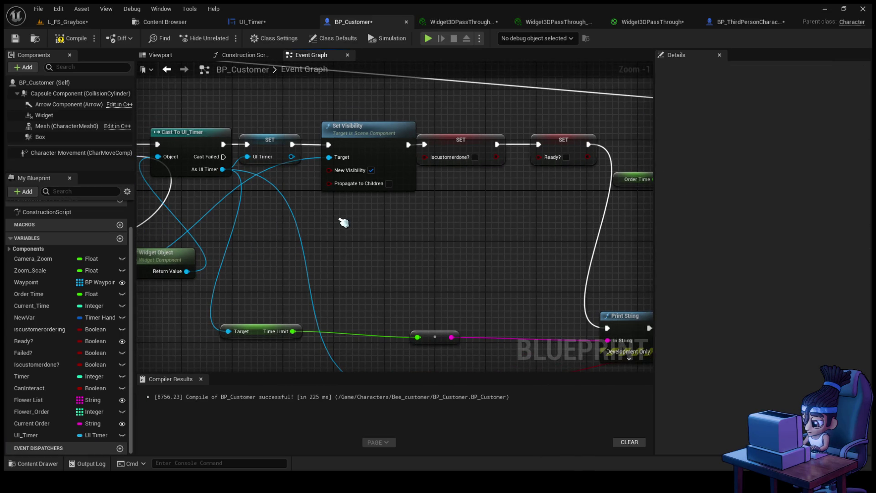
- Add a SET Time Limit node of 10.0 on As UI Timer, executed right after Ready?
mouse_move(350, 235)
left_mouse_down()
mouse_move(184, 247)
mouse_move(282, 234)
left_mouse_up()
mouse_move(222, 214)
left_mouse_down()
mouse_move(302, 209)
mouse_move(379, 184)
left_mouse_up()
left_click_drag(312, 173, 336, 185)
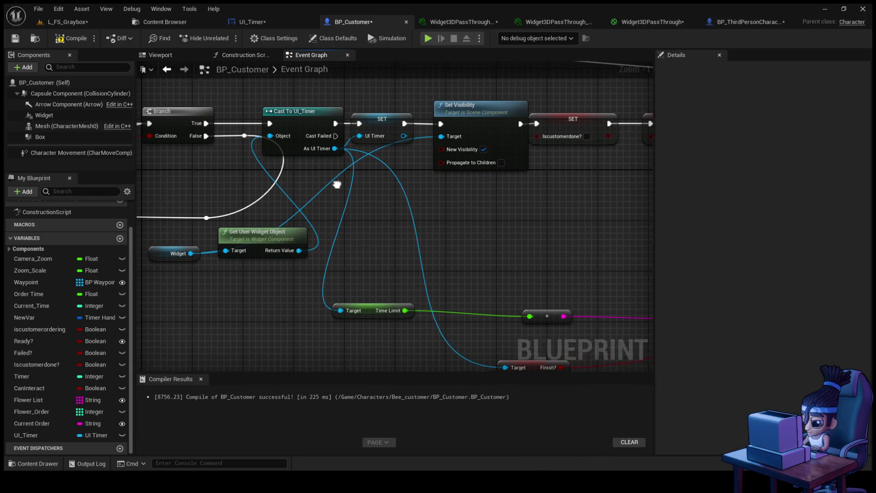
mouse_move(334, 149)
left_mouse_down()
mouse_move(401, 202)
mouse_move(507, 222)
left_mouse_up()
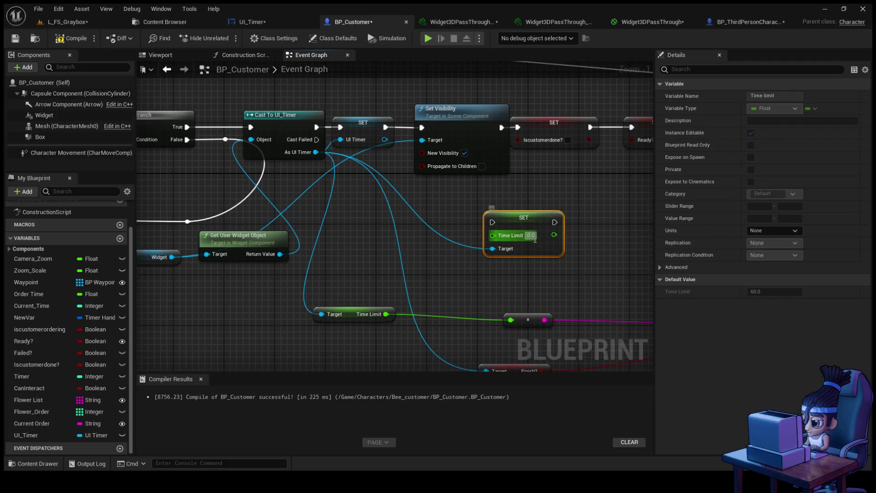
type("10")
key("Return")
left_click_drag(539, 238, 458, 236)
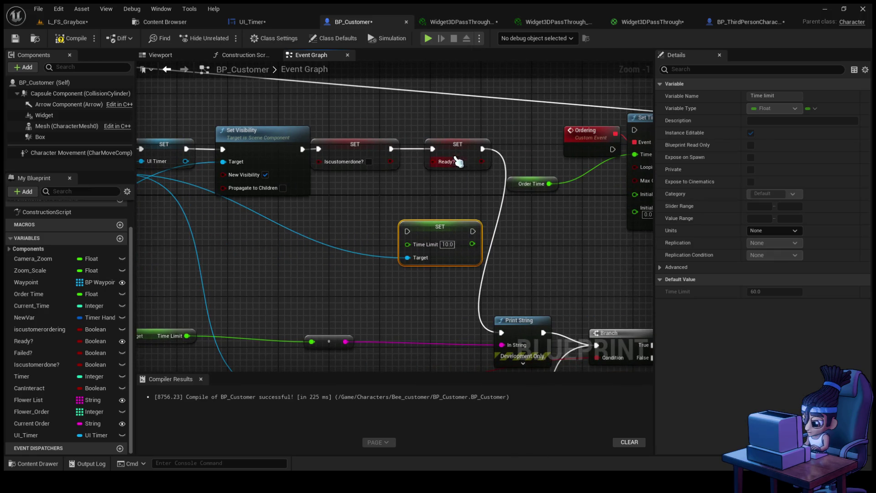
mouse_move(483, 149)
left_mouse_down()
mouse_move(502, 178)
mouse_move(409, 232)
left_mouse_up()
left_click_drag(435, 231, 340, 231)
mouse_move(414, 242)
left_mouse_down()
mouse_move(452, 245)
mouse_move(488, 225)
left_mouse_up()
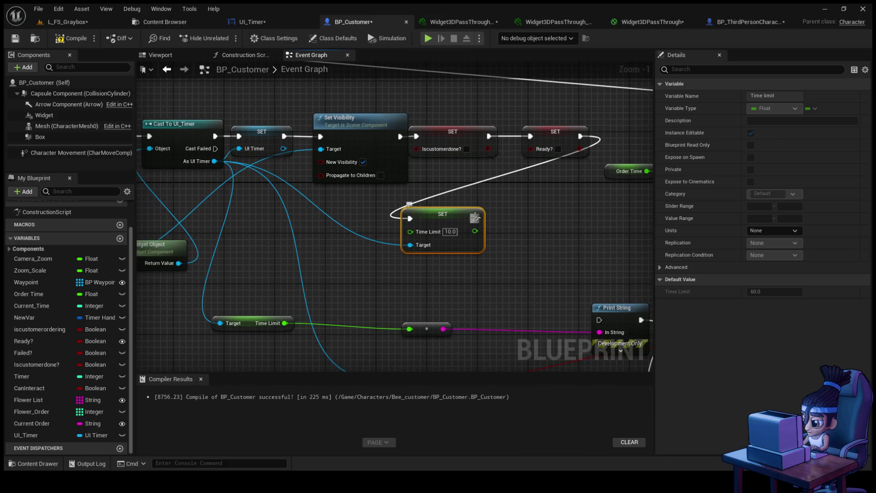
- Add a SET Time node fed by Time Limit, route its target through a reroute, and compile
left_click_drag(480, 230, 504, 237)
mouse_move(214, 161)
left_mouse_down()
mouse_move(288, 242)
mouse_move(420, 289)
mouse_move(505, 229)
left_mouse_up()
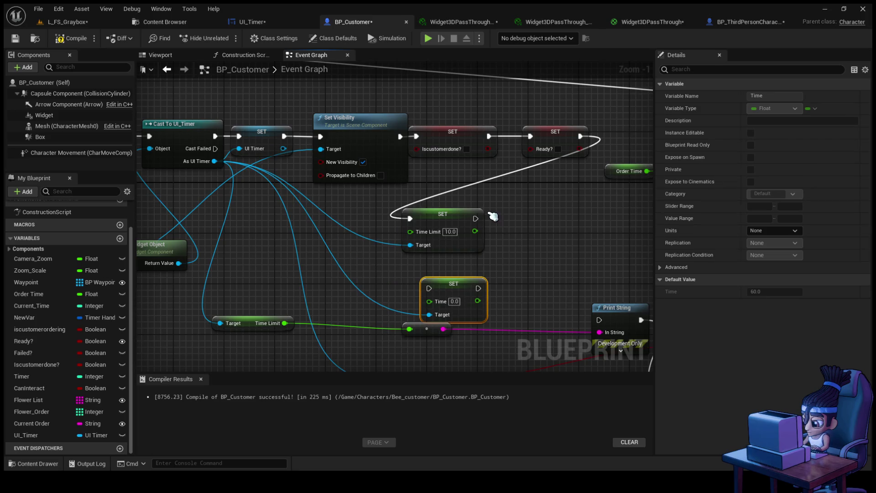
mouse_move(453, 287)
left_mouse_down()
mouse_move(546, 274)
mouse_move(555, 223)
left_mouse_up()
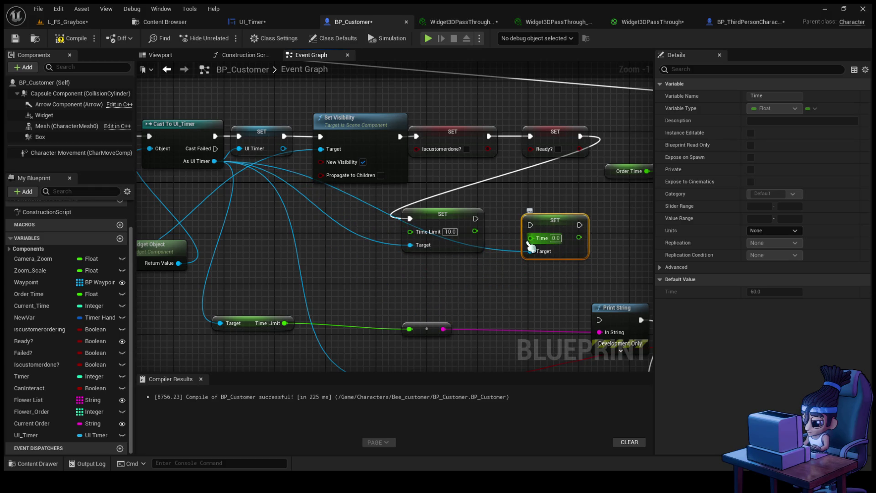
double_click(497, 251)
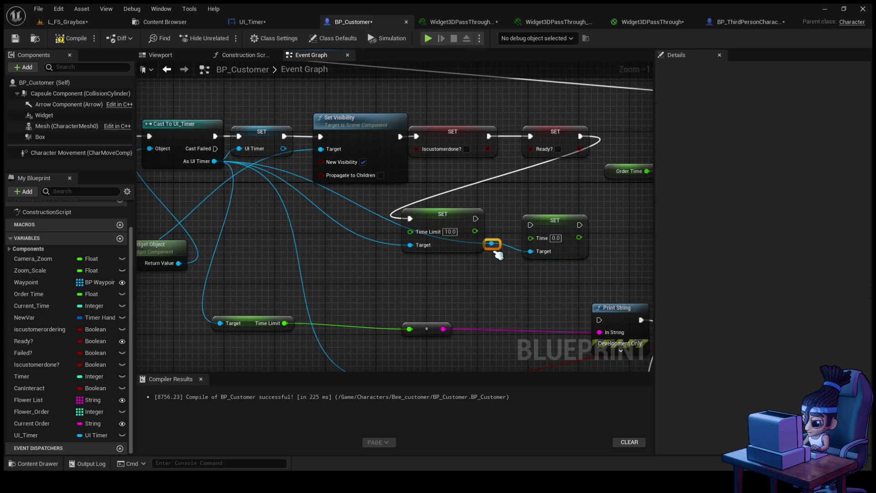
mouse_move(496, 252)
left_mouse_down()
mouse_move(479, 279)
mouse_move(407, 280)
mouse_move(422, 280)
left_mouse_up()
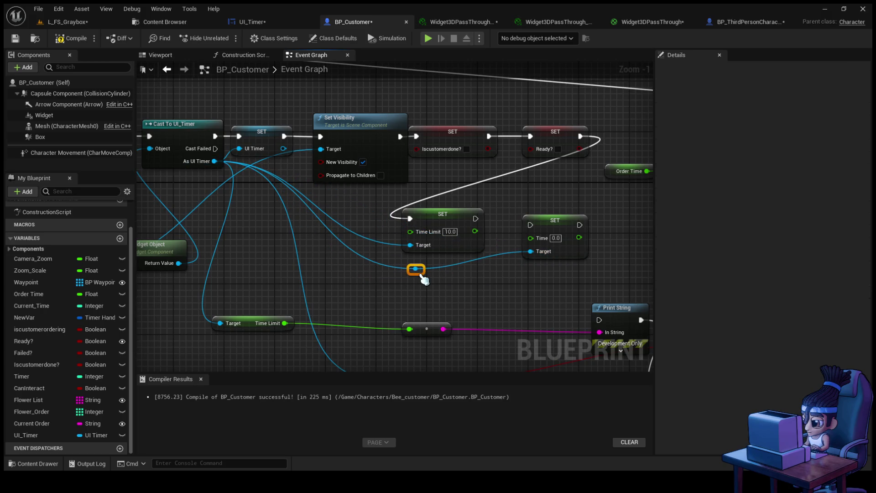
mouse_move(475, 231)
left_mouse_down()
mouse_move(531, 238)
mouse_move(531, 225)
mouse_move(606, 313)
mouse_move(600, 321)
left_mouse_up()
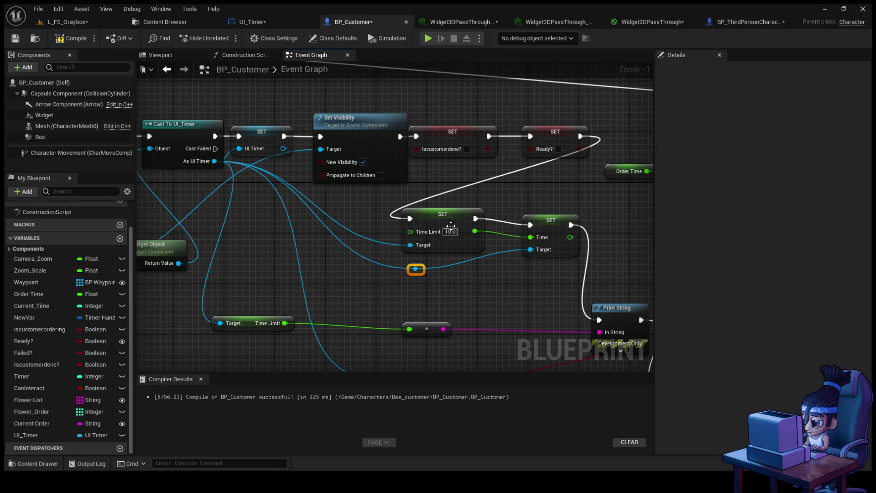
left_click(73, 38)
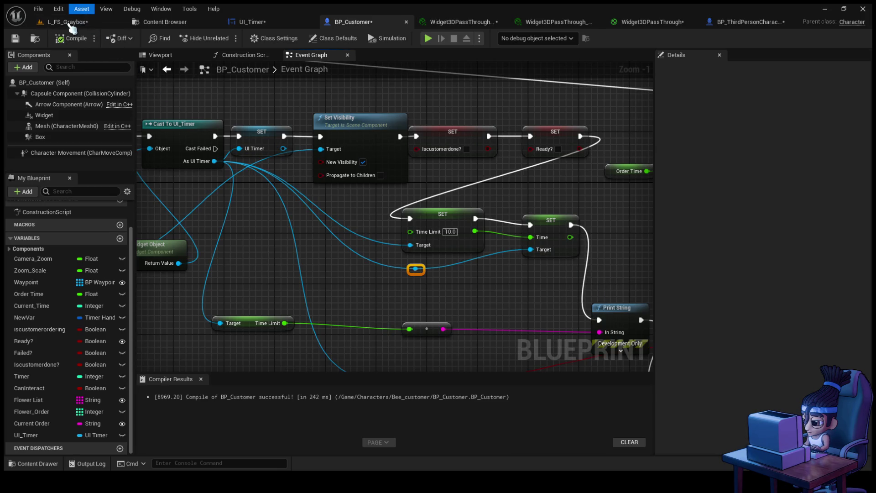
- Play-test L_FS_Graybox, order from the bee customer with E to print 10.0, then open UI_Timer
left_click(68, 22)
key("alt+p")
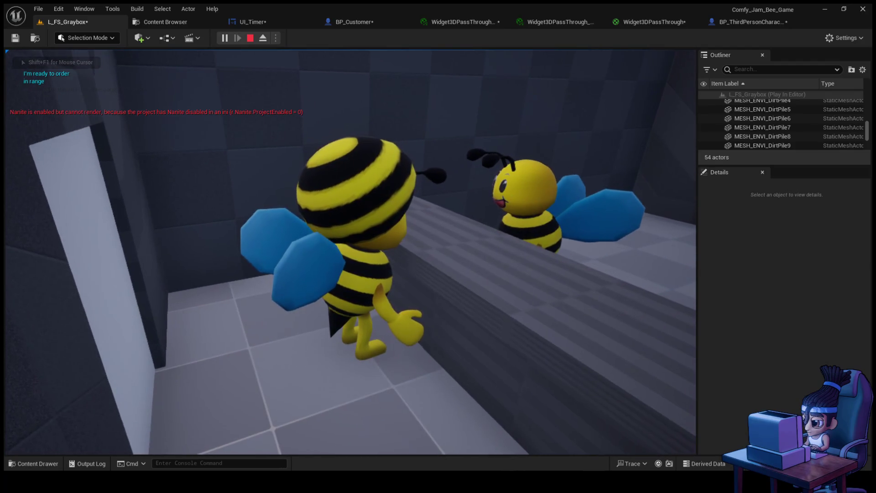
key("e")
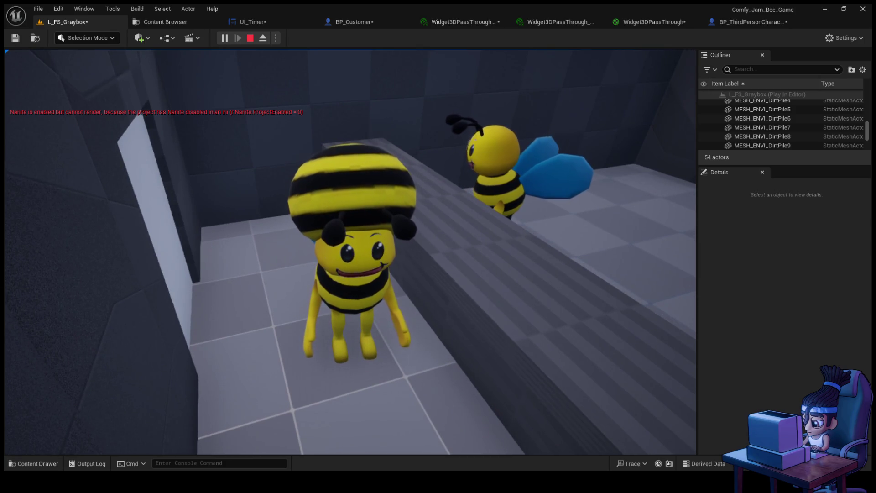
key("Escape")
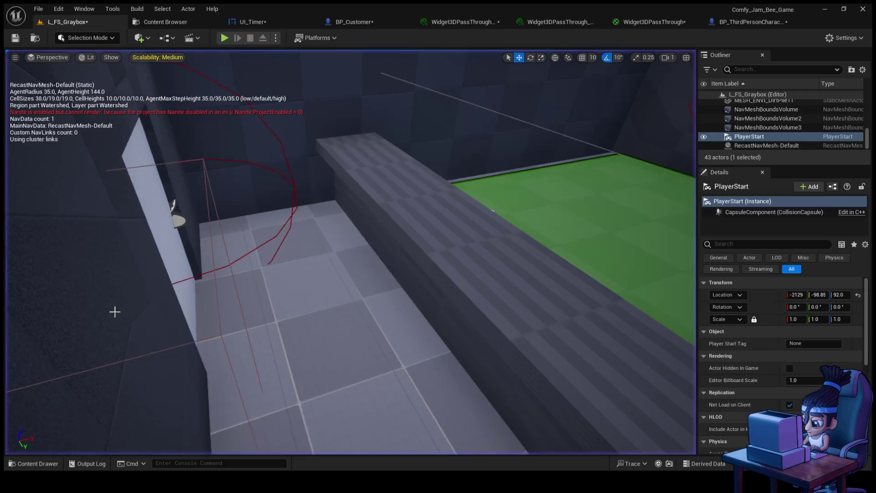
left_click(262, 21)
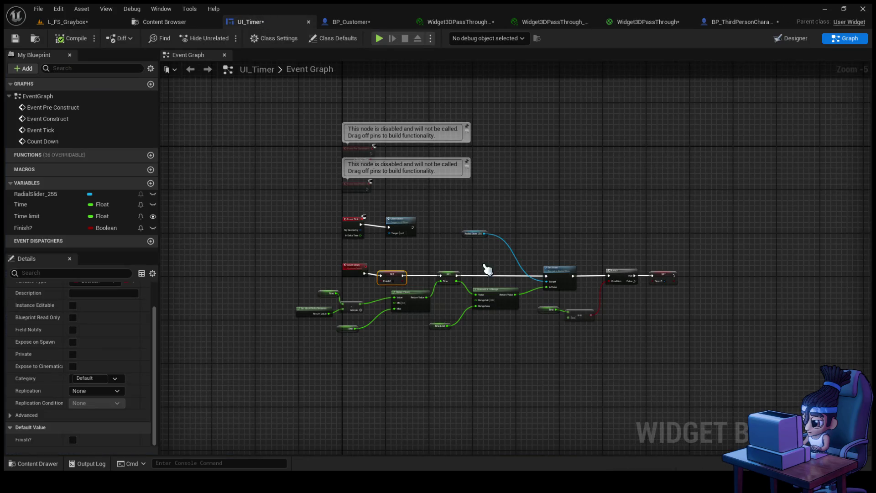
left_click(354, 22)
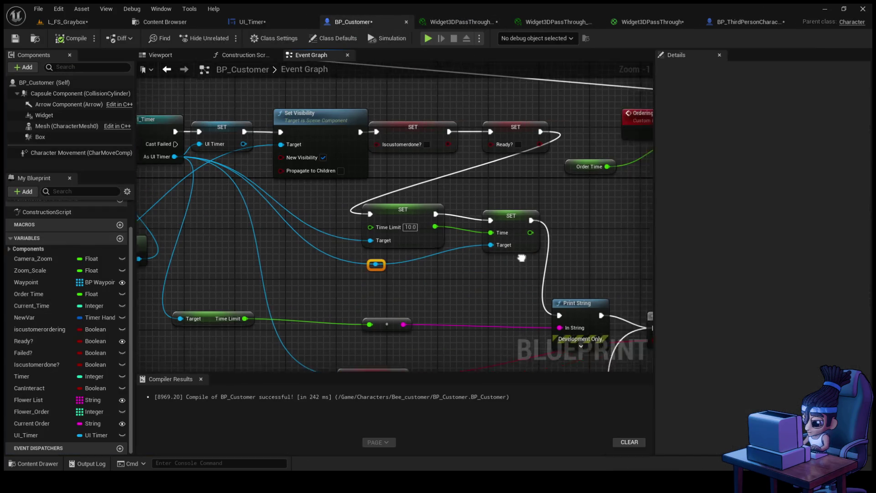
scroll(343, 228, "down", 2)
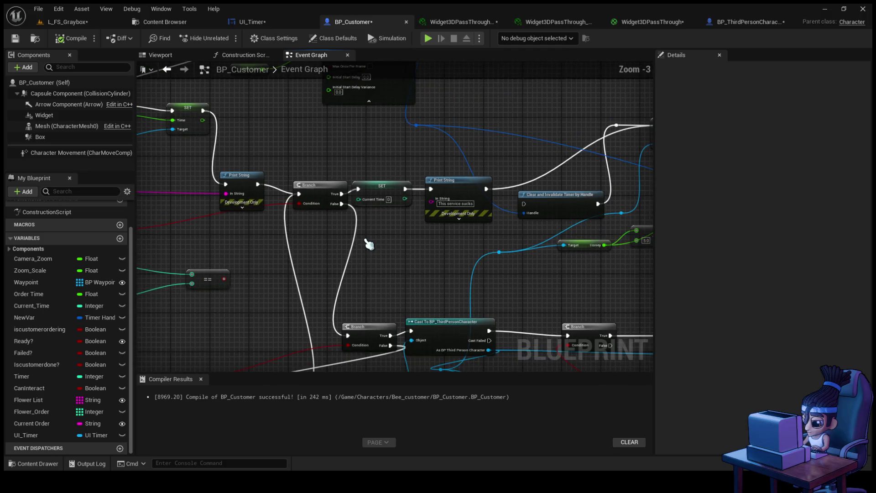
left_click_drag(399, 248, 517, 236)
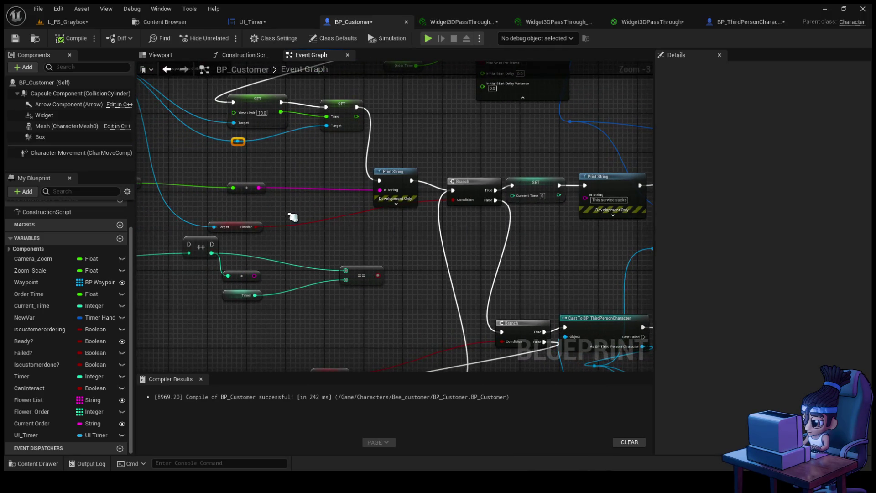
left_click_drag(297, 218, 385, 218)
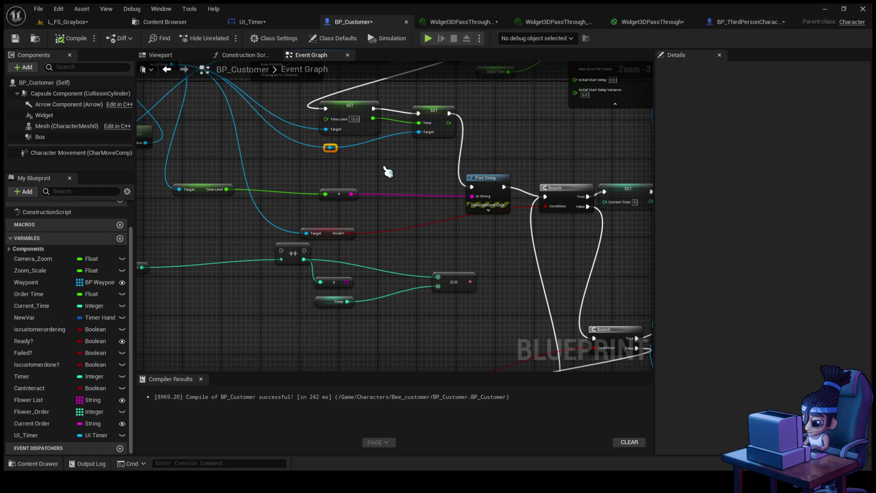
left_click(251, 22)
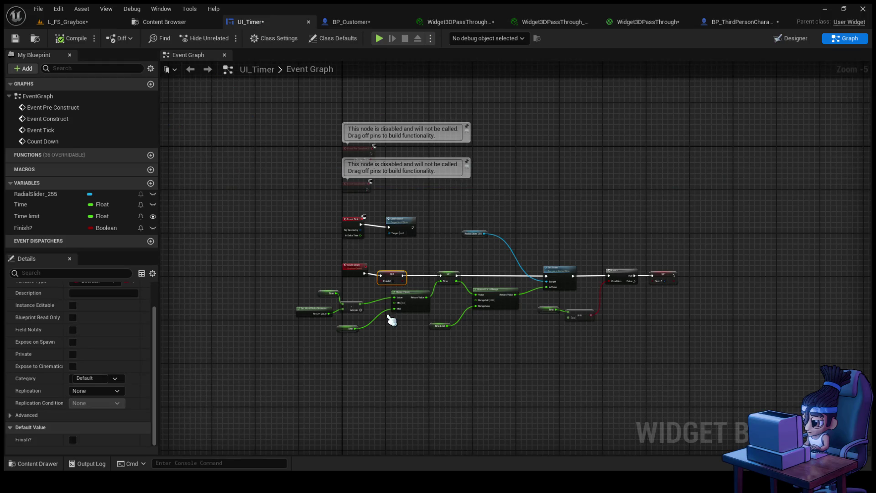
scroll(393, 324, "up", 2)
left_click_drag(395, 329, 192, 288)
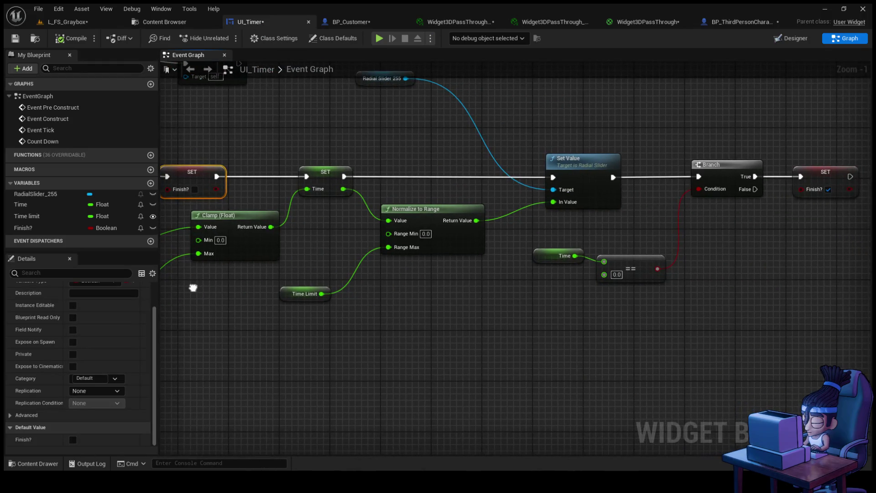
left_click_drag(574, 293, 447, 331)
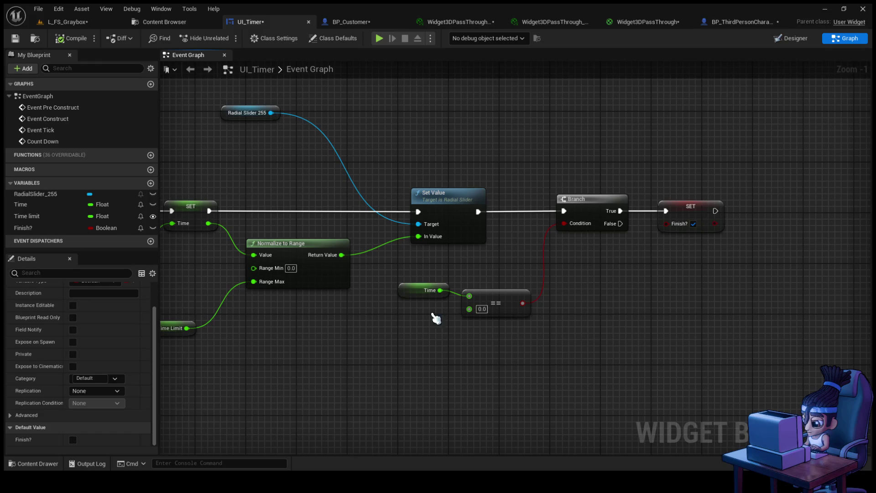
left_click(409, 288)
scroll(165, 397, "down", 5)
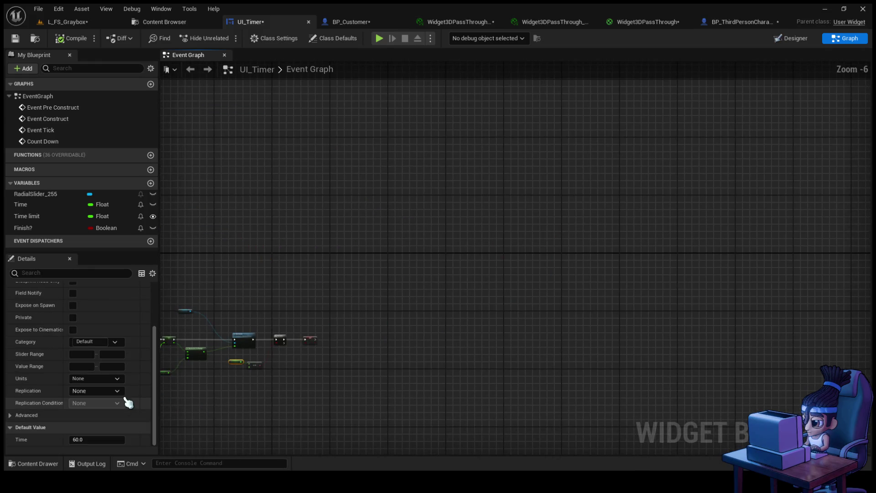
scroll(237, 388, "up", 6)
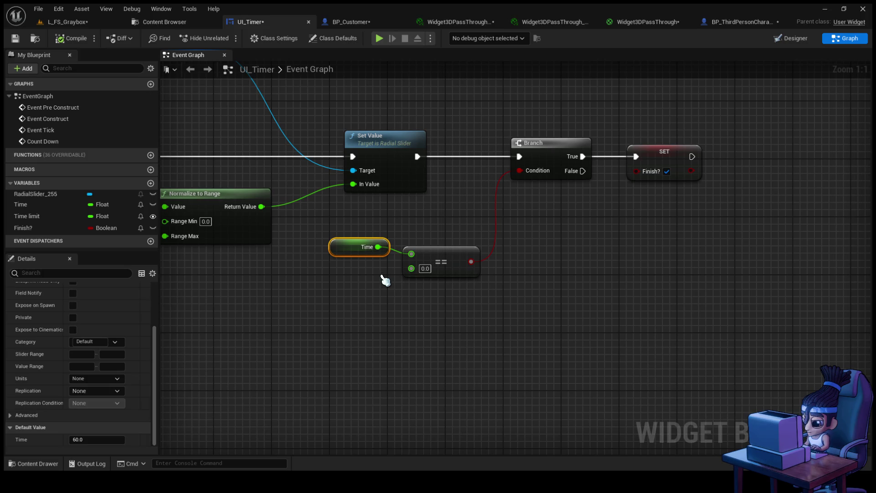
- Delete the SET Finish? node and wire Count Down directly into the Time setter
double_click(308, 71)
left_click_drag(263, 356, 327, 249)
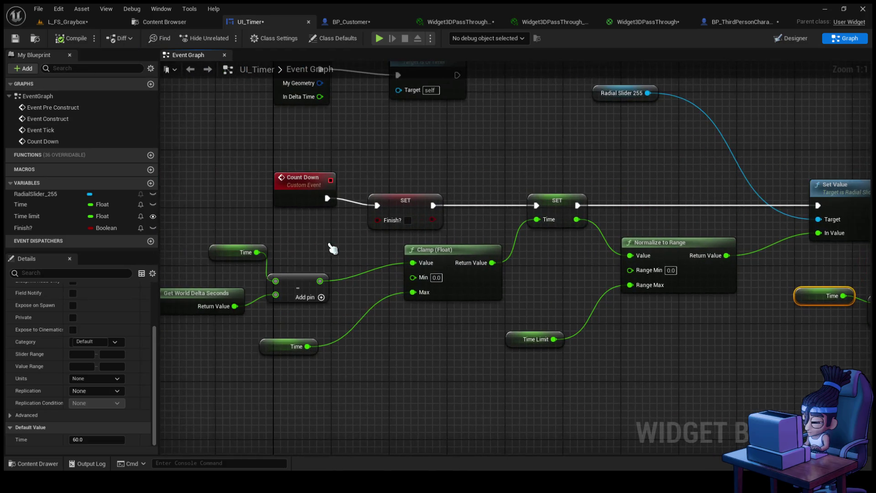
left_click(419, 193)
key("Delete")
mouse_move(327, 199)
left_mouse_down()
mouse_move(519, 196)
mouse_move(538, 212)
mouse_move(537, 205)
left_mouse_up()
mouse_move(535, 313)
left_mouse_down()
mouse_move(385, 313)
mouse_move(539, 304)
left_mouse_up()
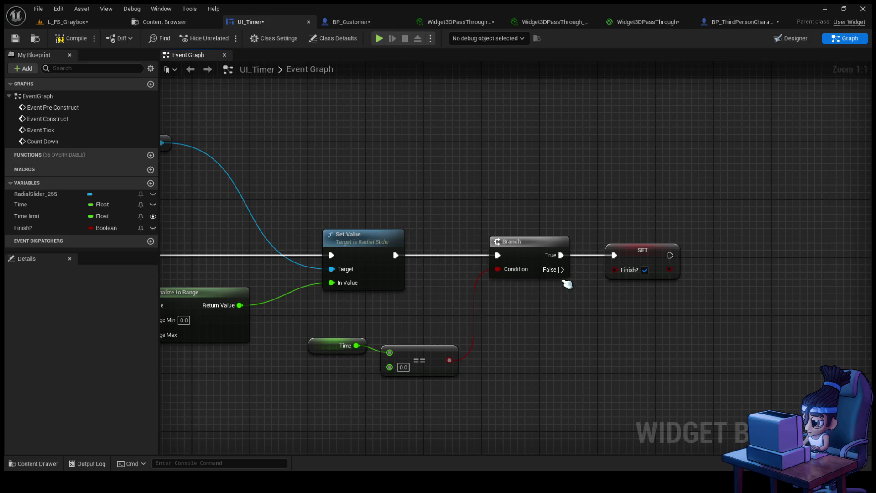
- Loop the Branch's False output through a 0.2 s Delay back into the Branch, then play L_FS_Graybox
mouse_move(559, 268)
left_mouse_down()
mouse_move(576, 318)
mouse_move(571, 338)
mouse_move(623, 299)
left_mouse_up()
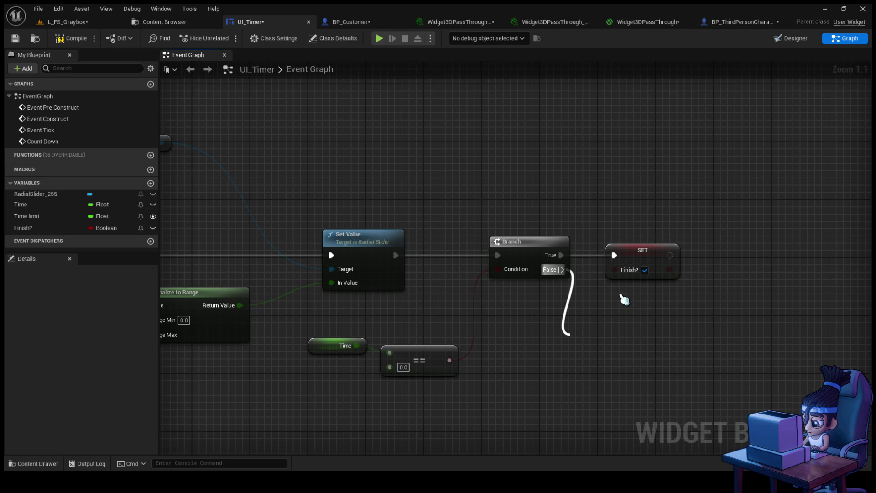
left_click(623, 299)
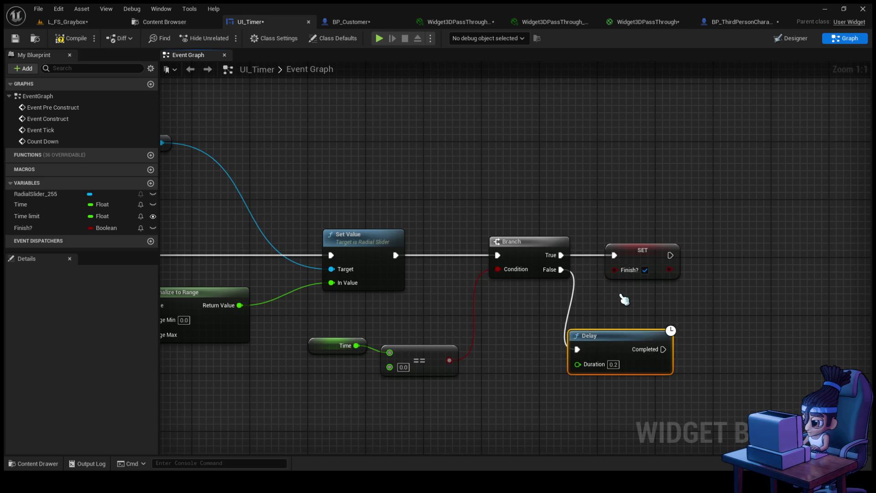
mouse_move(663, 349)
left_mouse_down()
mouse_move(507, 285)
mouse_move(497, 255)
left_mouse_up()
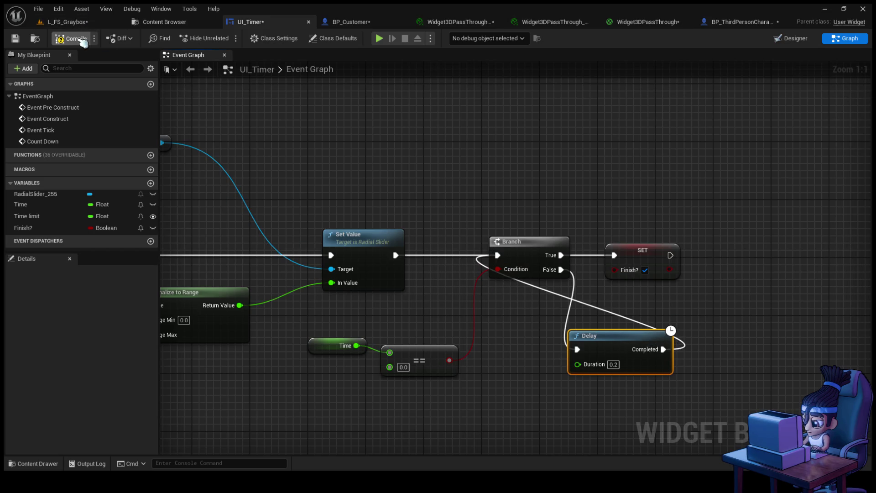
left_click(73, 22)
left_click(223, 38)
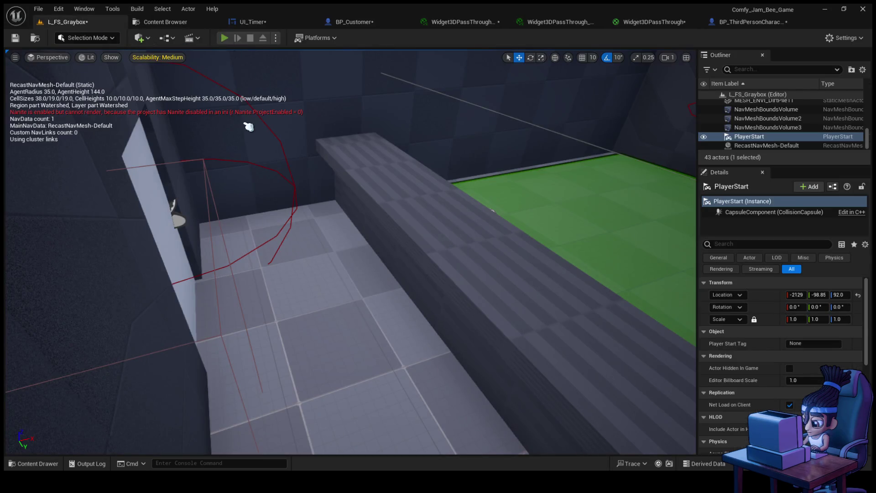
- Walk the player bee with W up to the customer, watch the timer count down, stop, and reopen UI_Timer
key("w")
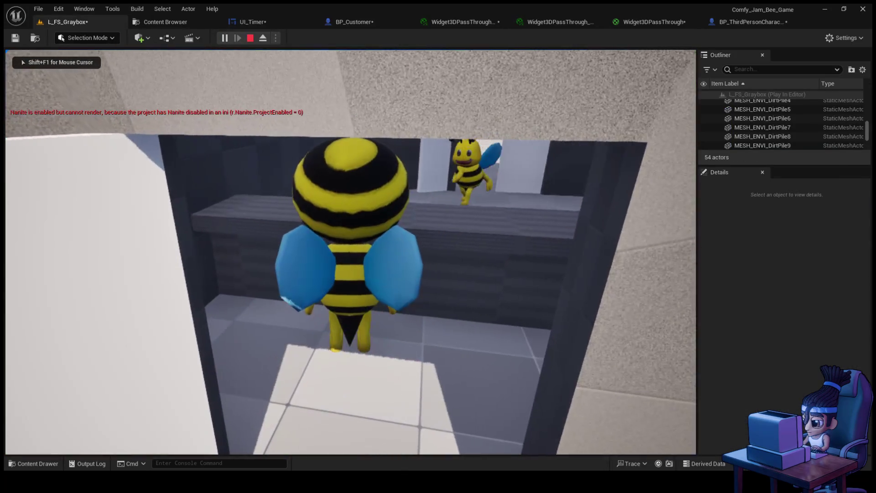
key("w")
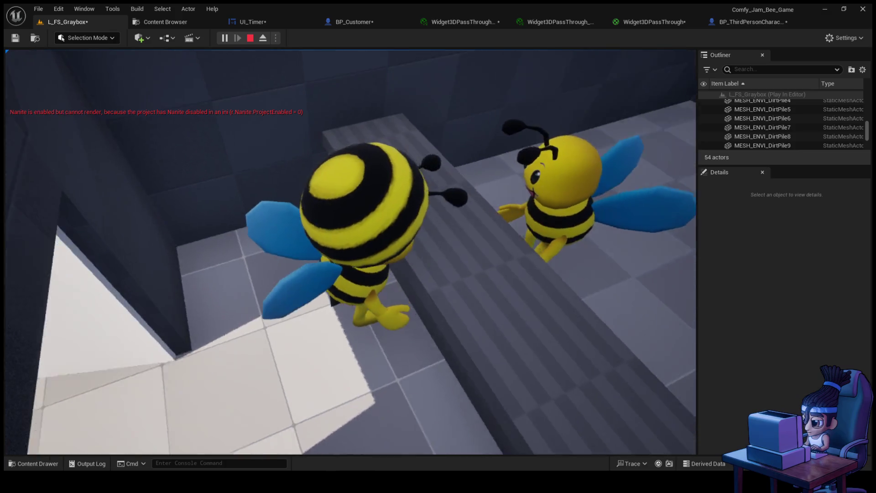
key("Escape")
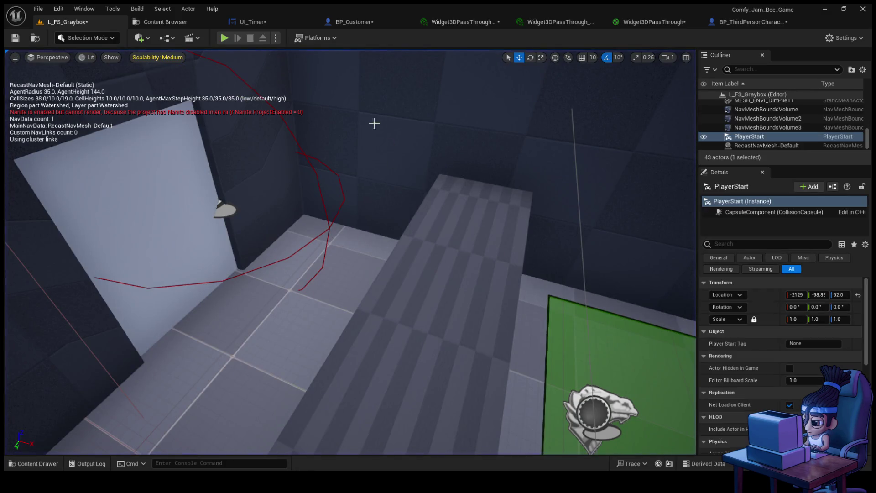
left_click(281, 22)
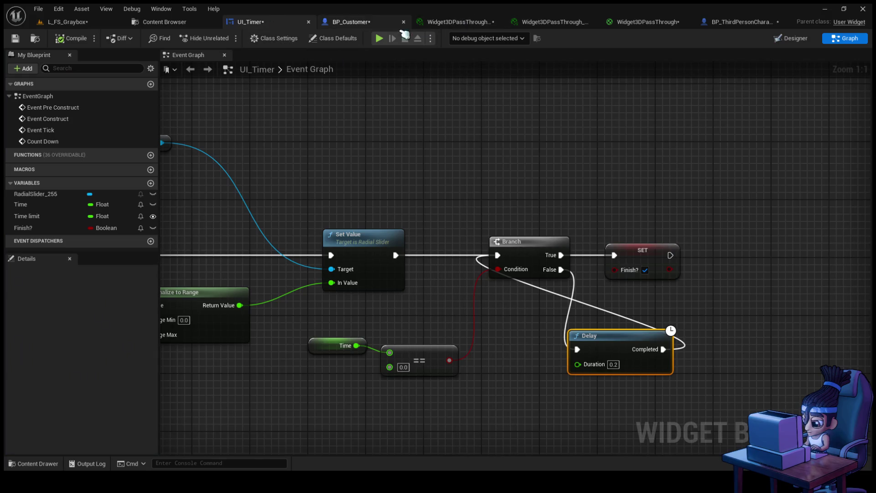
- Delete the SET Current Time node in BP_Customer's event graph
left_click(367, 22)
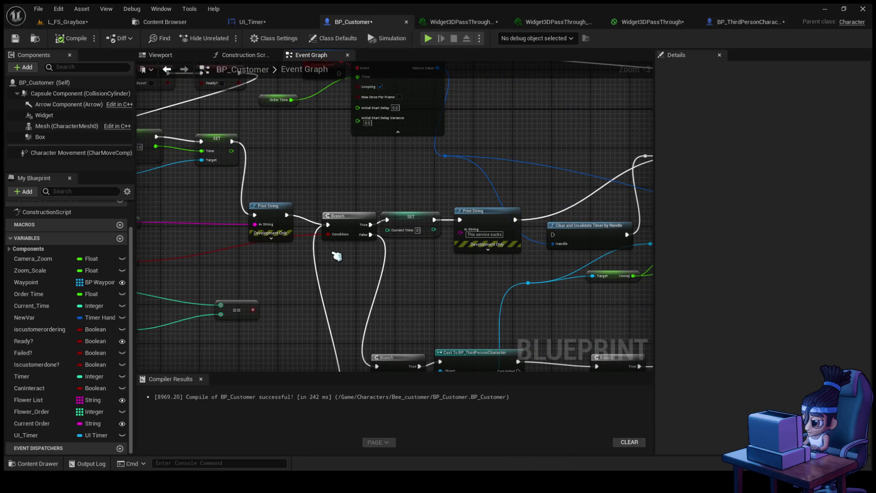
left_click_drag(350, 264, 321, 267)
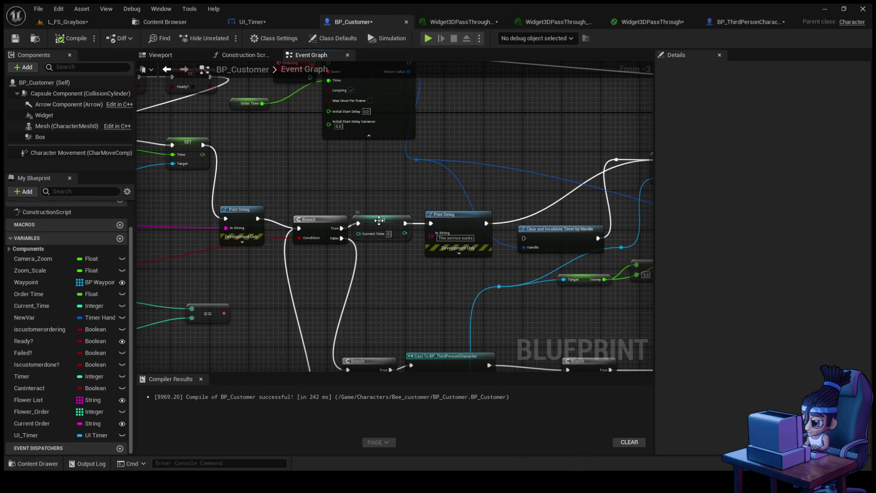
left_click_drag(383, 226, 388, 231)
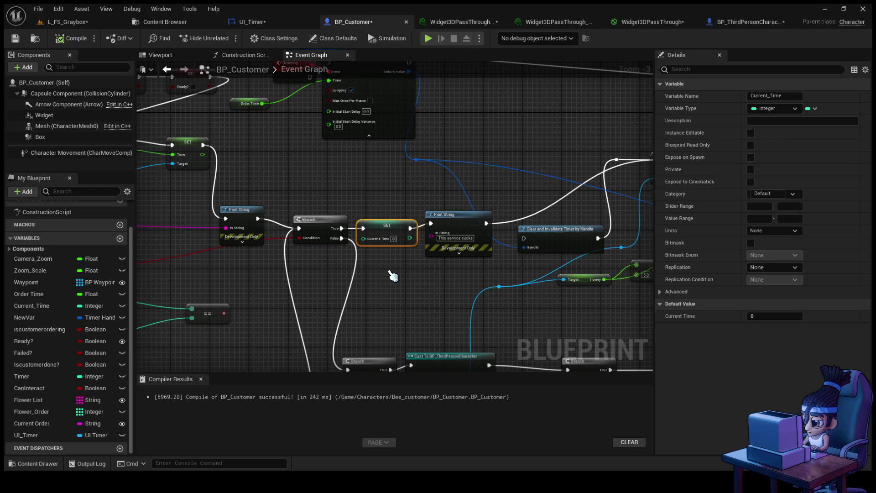
left_click_drag(296, 273, 370, 267)
key("Delete")
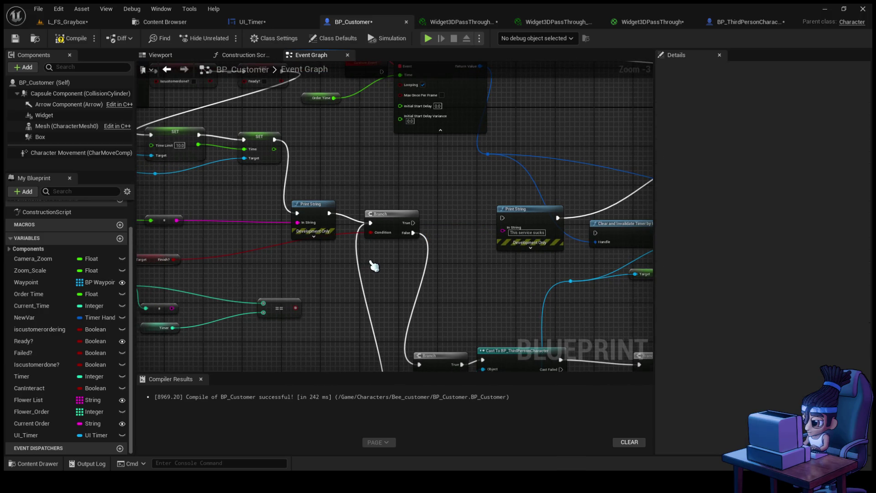
- Put an F9 breakpoint on the Branch and start playing L_FS_Graybox
left_click(385, 226)
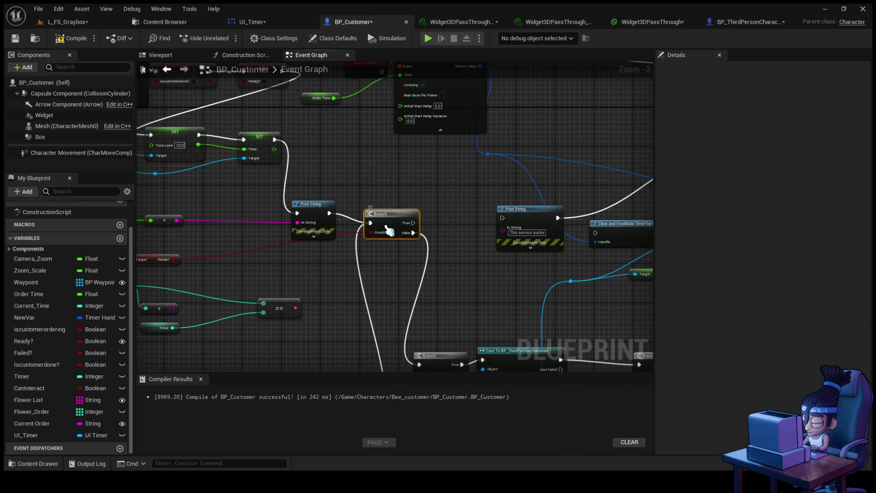
key("F9")
left_click(73, 23)
key("alt+p")
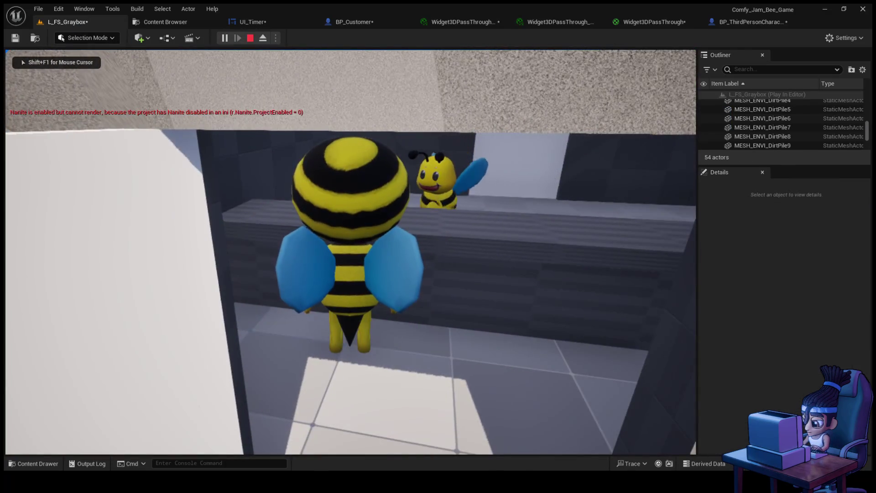
- Walk the bee to the customer to hit the Branch breakpoint, inspect nearby nodes, then stop
key("w")
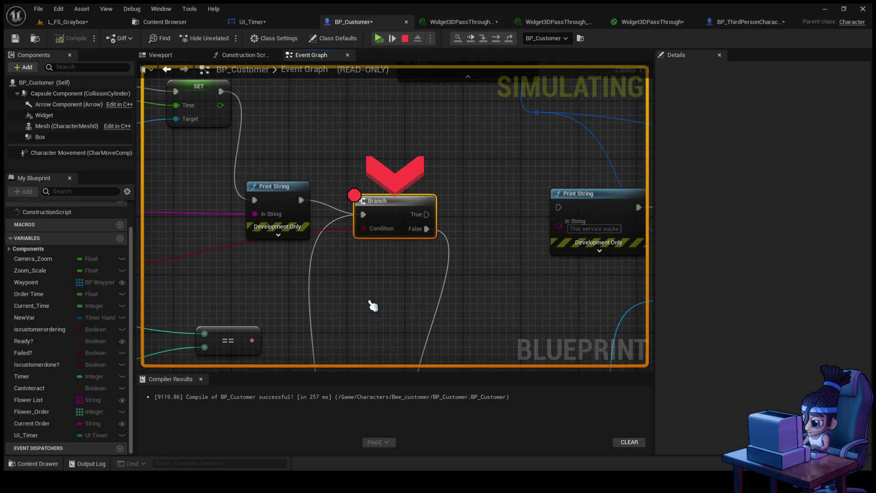
scroll(381, 304, "down", 4)
left_click_drag(385, 305, 355, 192)
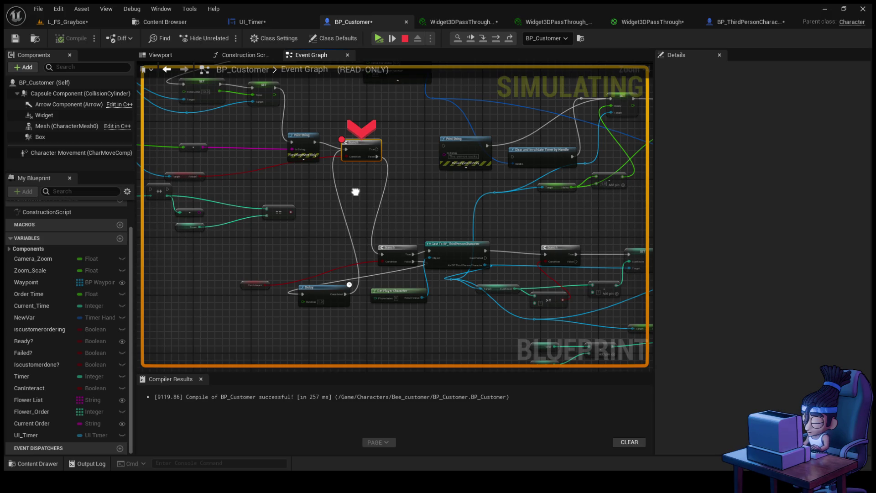
mouse_move(355, 191)
left_mouse_down()
mouse_move(236, 151)
mouse_move(280, 190)
left_mouse_up()
key("Escape")
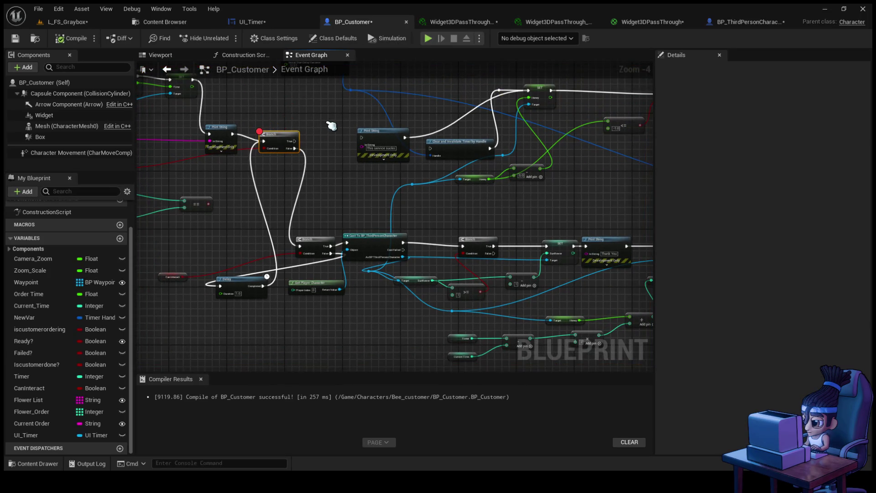
- Connect the upper Branch's True output to Print String and compile BP_Customer
left_click(303, 251)
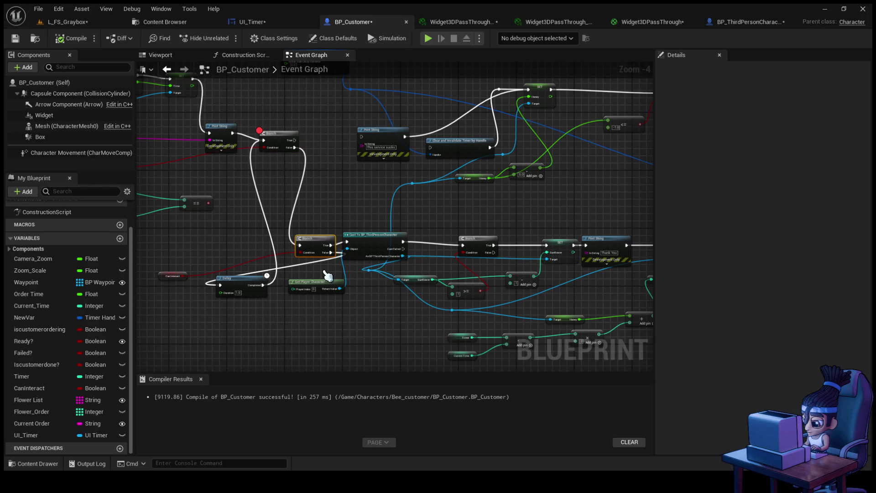
scroll(319, 210, "up", 2)
left_click_drag(327, 171, 427, 166)
left_click(70, 39)
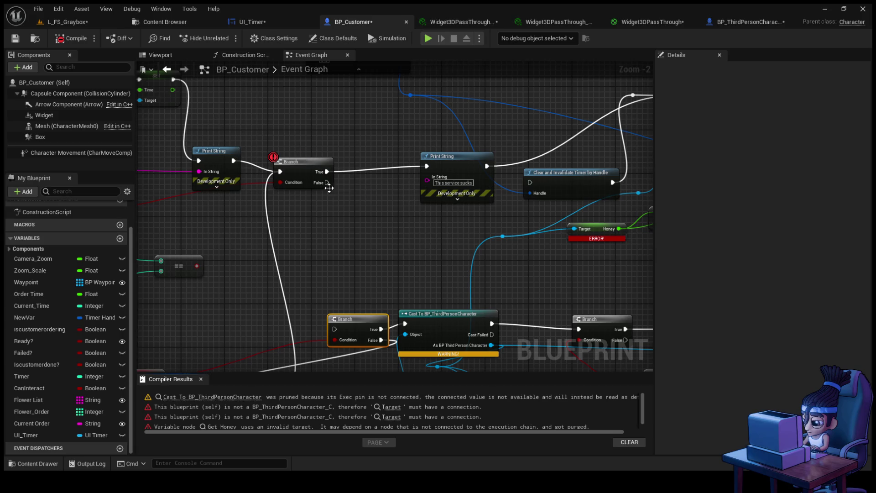
- Inspect the erroring Get Honey node, check the level and UI_Timer, then delete that getter
left_click(302, 178)
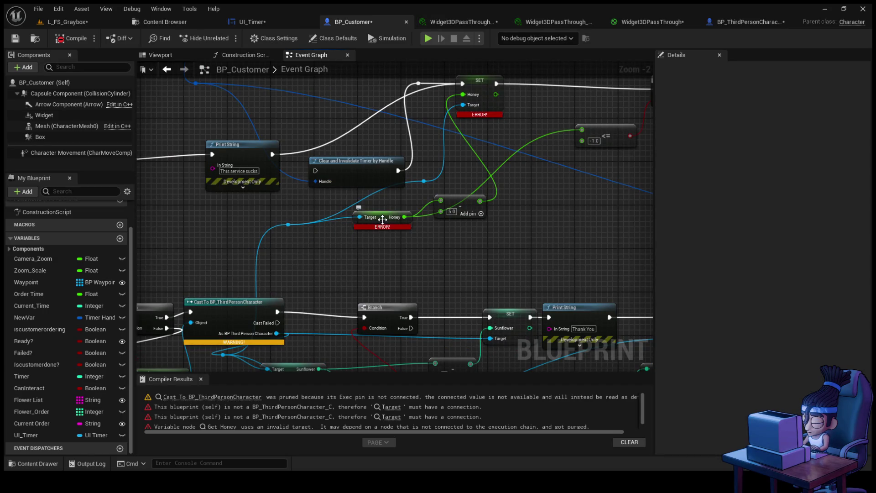
left_click(385, 222)
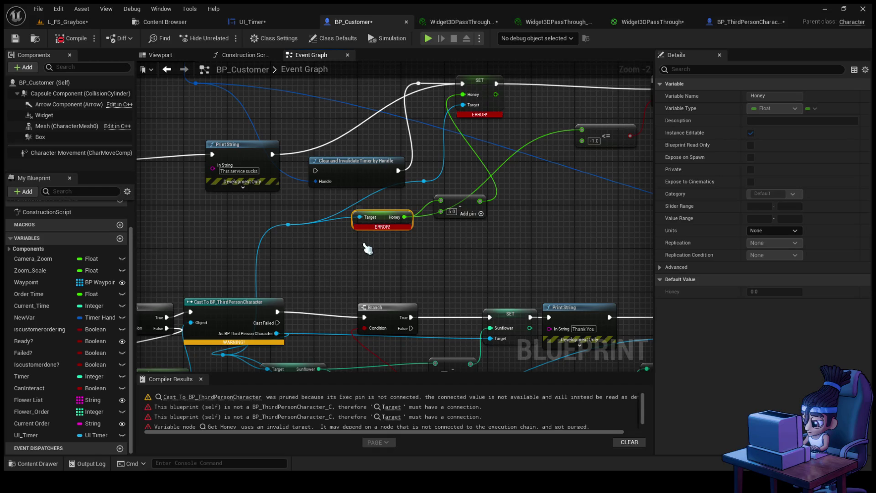
left_click(73, 22)
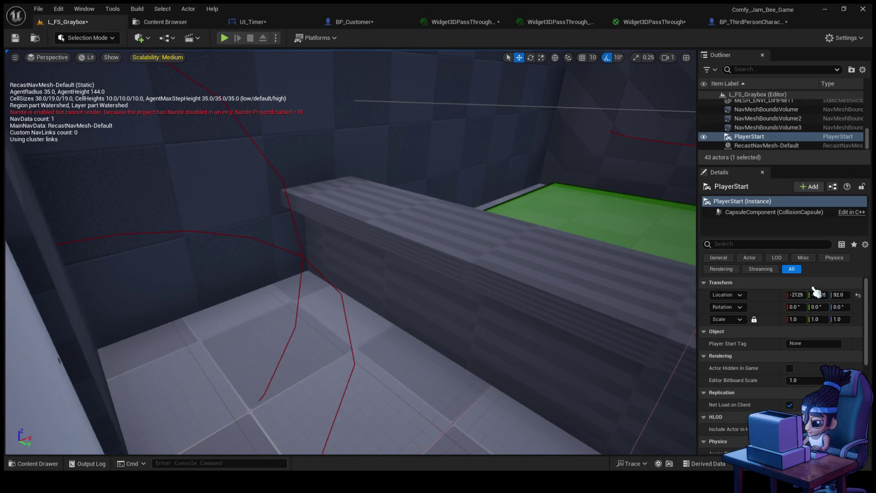
left_click(278, 23)
left_click(352, 22)
left_click(387, 214)
key("Delete")
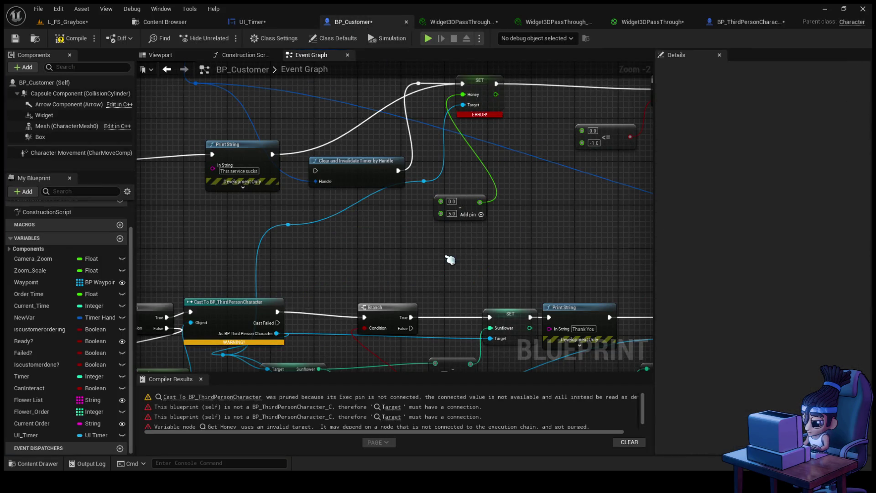
left_click_drag(440, 258, 361, 279)
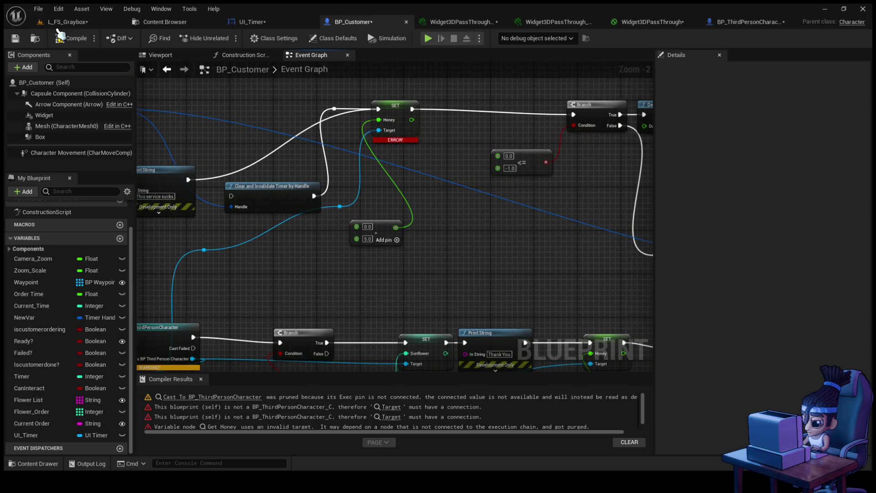
- Recompile, survey the SET Honey and Print String area, then restore the deleted Honey getter
left_click(70, 40)
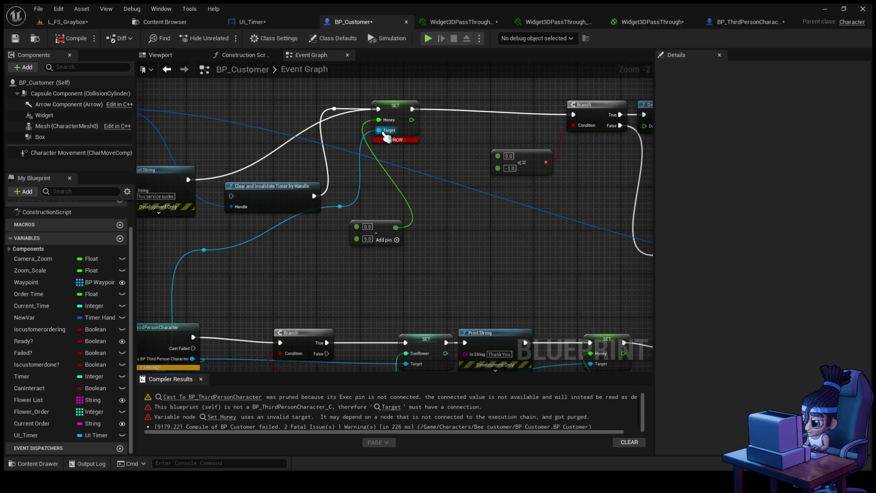
left_click(395, 109)
mouse_move(316, 239)
left_mouse_down()
mouse_move(409, 264)
mouse_move(302, 252)
left_mouse_up()
scroll(409, 263, "up", 2)
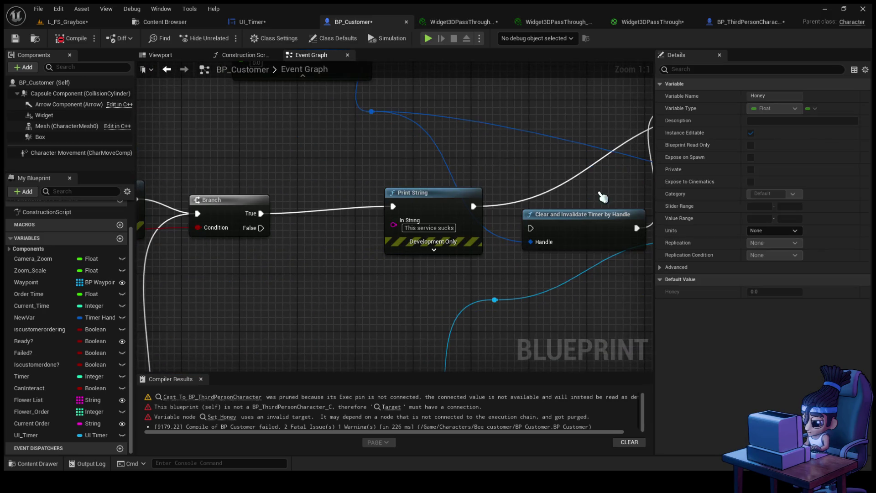
scroll(576, 210, "down", 2)
mouse_move(286, 261)
left_mouse_down()
mouse_move(470, 231)
mouse_move(220, 265)
left_mouse_up()
left_click_drag(297, 232, 561, 221)
scroll(446, 215, "down", 4)
scroll(528, 228, "up", 3)
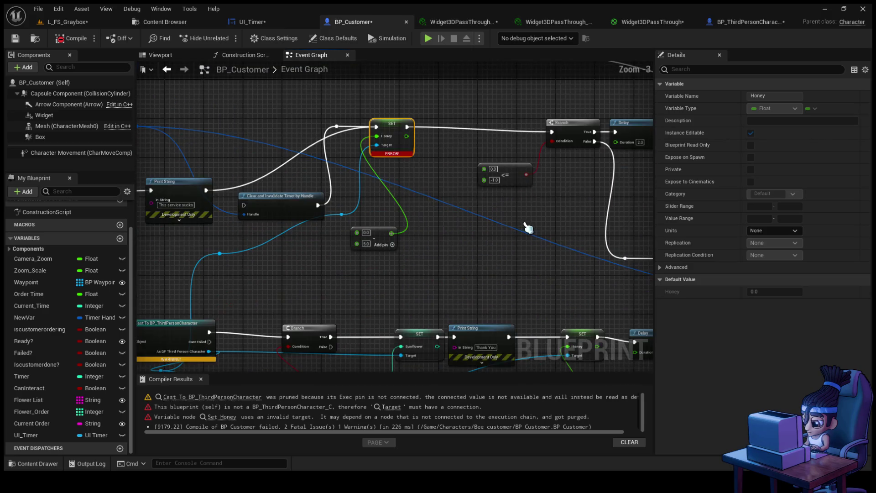
mouse_move(524, 223)
left_mouse_down()
mouse_move(466, 237)
mouse_move(516, 234)
left_mouse_up()
left_click_drag(314, 274, 429, 266)
key("ctrl+z")
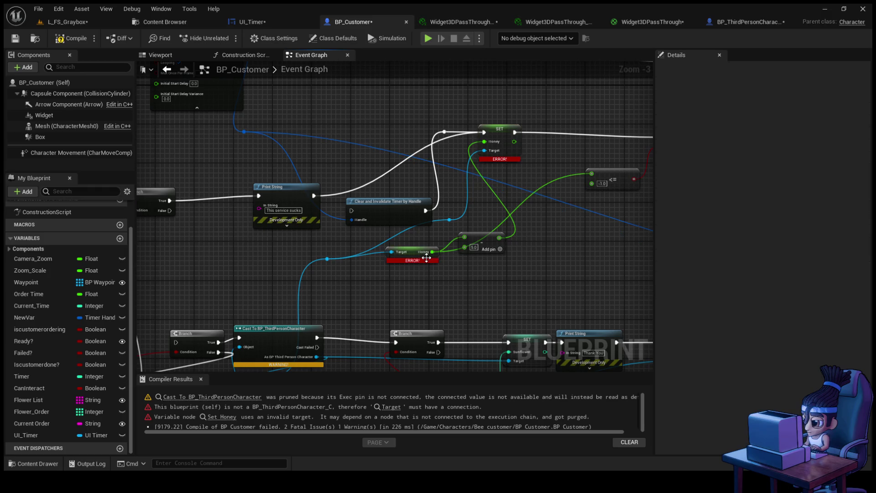
- Move the Cast To BP_ThirdPersonCharacter node and the subtract node up beside SET Honey, then compile
mouse_move(415, 295)
left_mouse_down()
mouse_move(479, 222)
mouse_move(538, 208)
left_mouse_up()
left_click(535, 165)
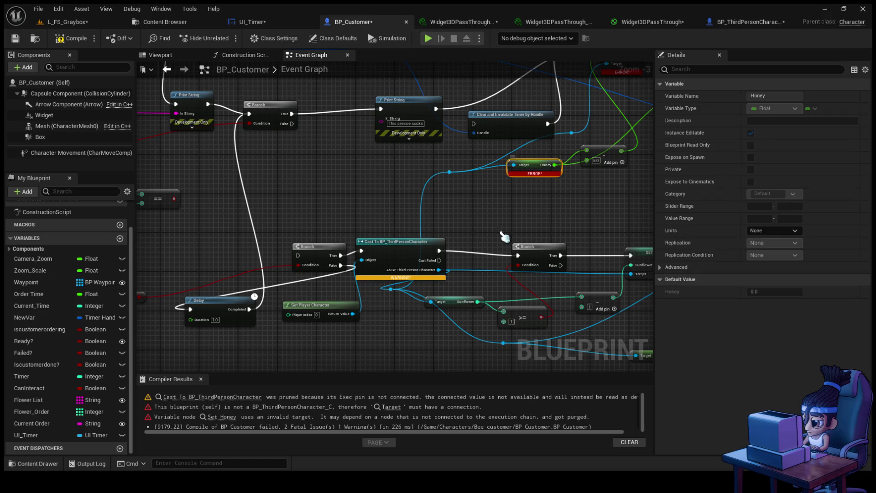
left_click_drag(443, 218, 444, 177)
mouse_move(420, 211)
left_mouse_down()
mouse_move(395, 167)
mouse_move(405, 226)
mouse_move(413, 200)
mouse_move(412, 210)
left_mouse_up()
left_click_drag(378, 257, 477, 239)
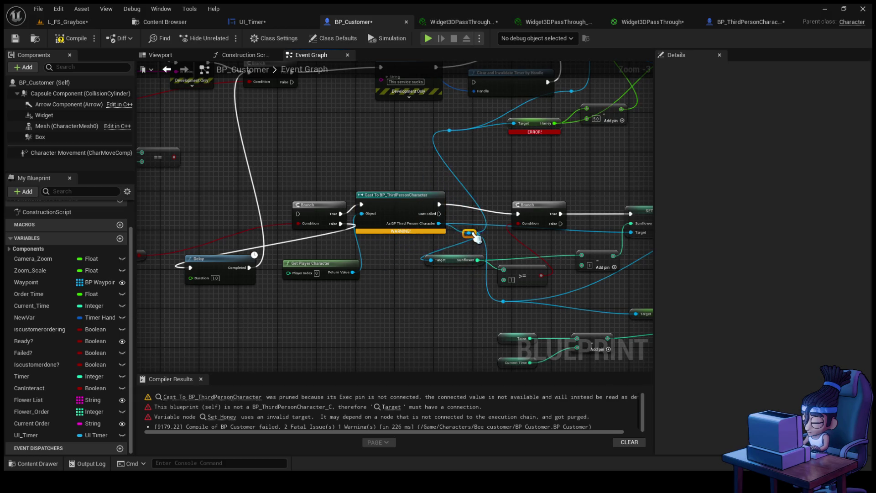
left_click_drag(545, 180, 406, 242)
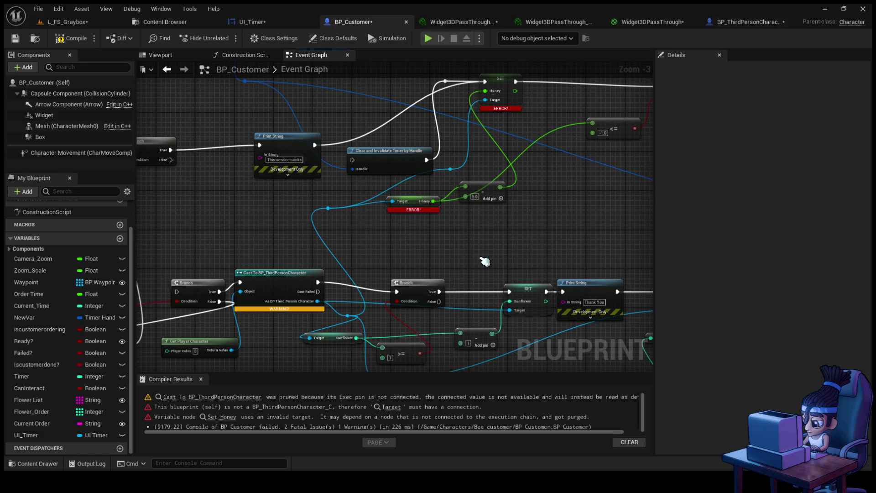
mouse_move(485, 261)
left_mouse_down()
mouse_move(385, 313)
mouse_move(401, 311)
left_mouse_up()
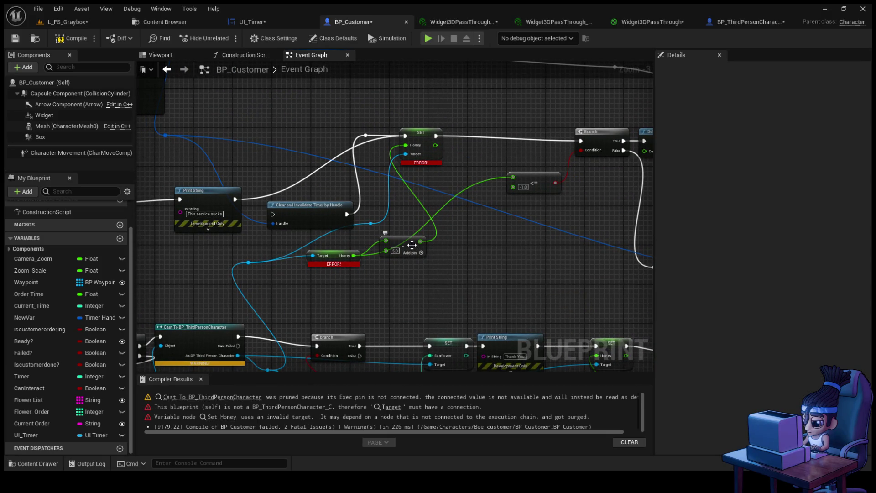
mouse_move(417, 249)
left_mouse_down()
mouse_move(467, 226)
mouse_move(426, 208)
left_mouse_up()
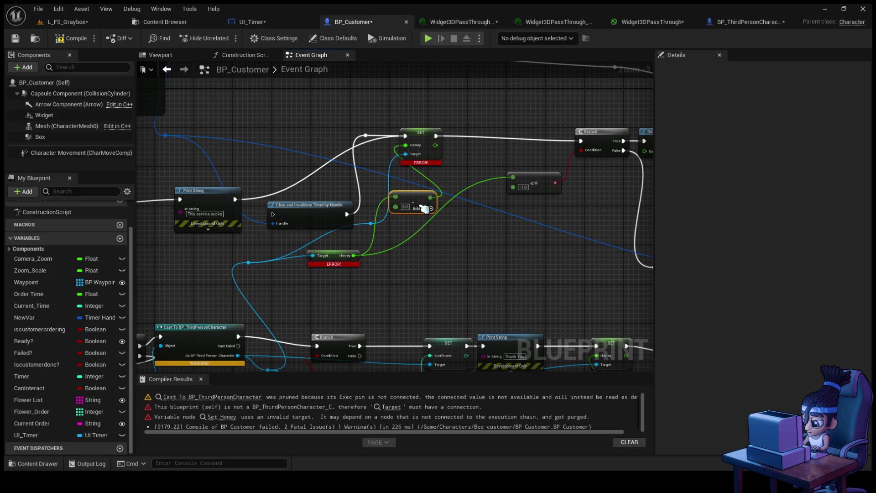
left_click(341, 211)
left_click_drag(341, 211, 431, 190)
left_click(73, 39)
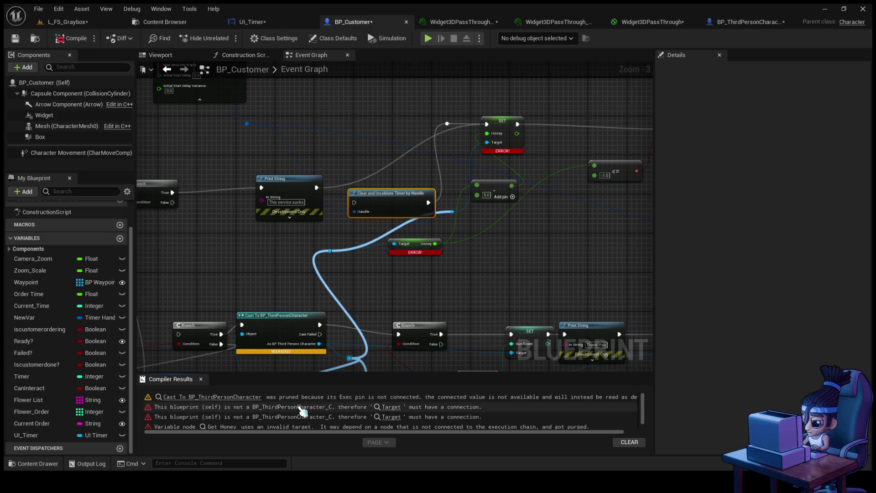
- Jump from the compiler error to Get Honey and inspect it, selecting the Cast node
left_click(397, 407)
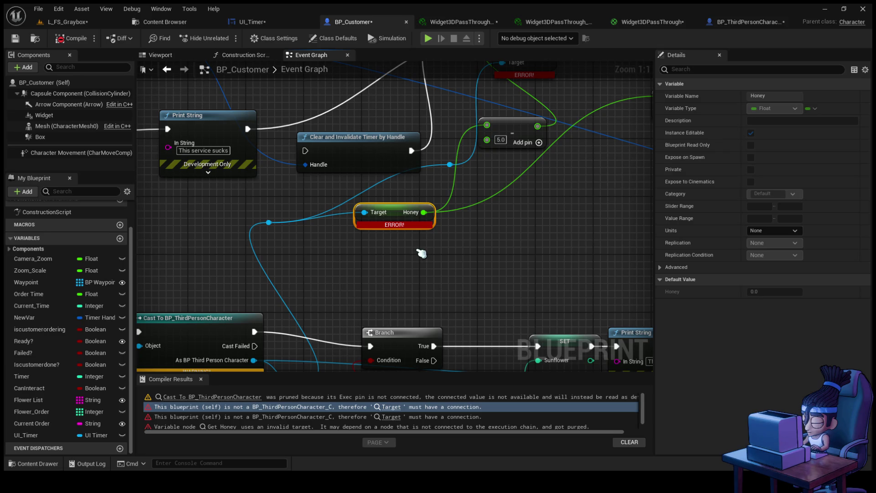
scroll(501, 217, "down", 3)
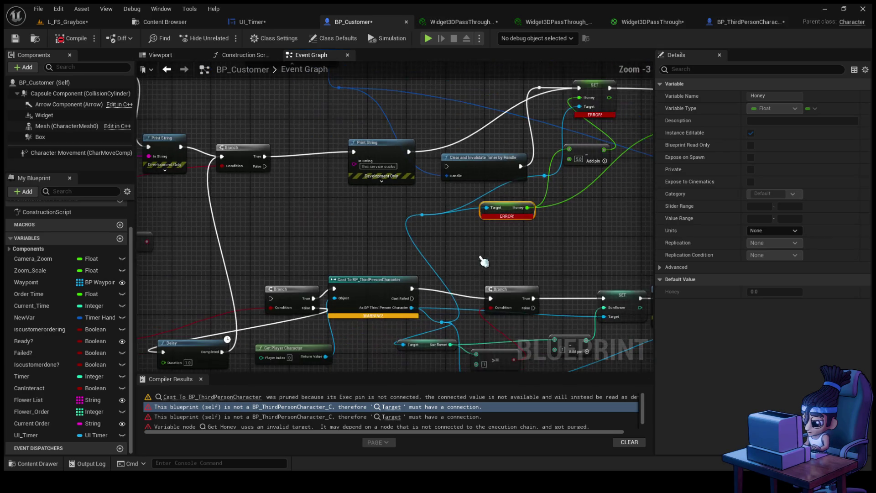
mouse_move(501, 218)
left_mouse_down()
mouse_move(477, 266)
mouse_move(464, 269)
mouse_move(475, 273)
mouse_move(475, 288)
mouse_move(293, 263)
mouse_move(369, 260)
mouse_move(375, 248)
mouse_move(357, 254)
left_mouse_up()
scroll(475, 270, "down", 2)
scroll(368, 240, "up", 2)
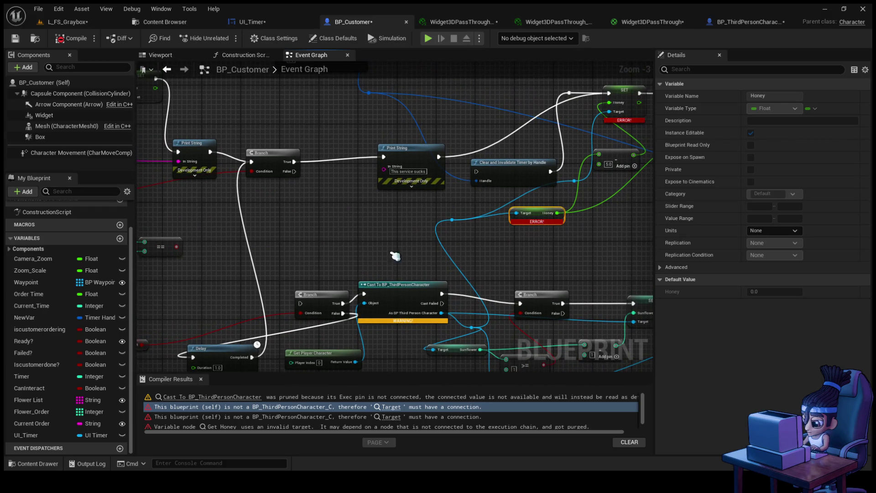
left_click(381, 293)
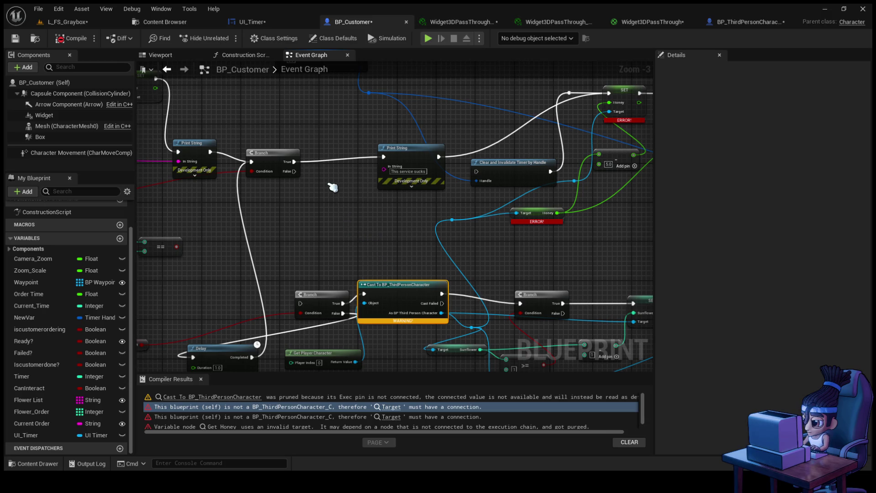
- Insert a copied Cast To BP_ThirdPersonCharacter after Branch True, fed by Get Player Character, targeting Honey; compile
key("ctrl+c")
key("ctrl+v")
left_click_drag(421, 149, 435, 149)
left_click_drag(369, 188, 344, 159)
mouse_move(289, 156)
left_mouse_down()
mouse_move(269, 156)
mouse_move(306, 175)
mouse_move(305, 162)
left_mouse_up()
left_click(329, 164)
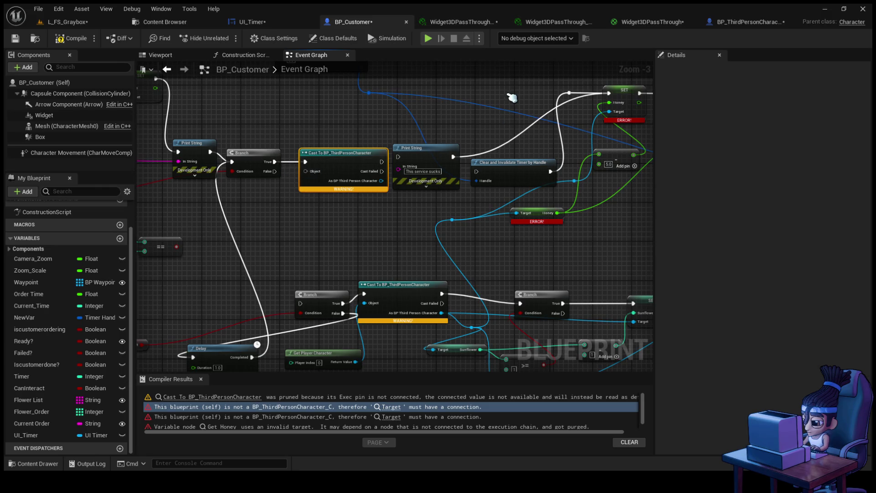
left_click(194, 155)
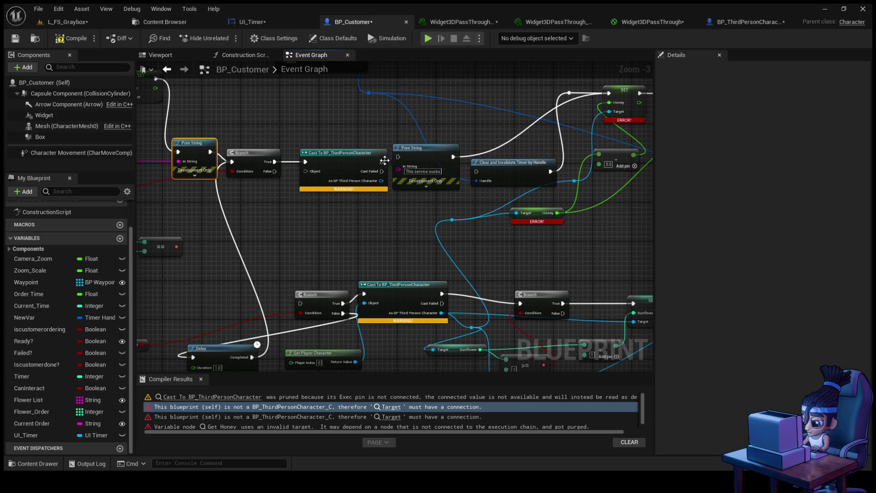
mouse_move(381, 180)
left_mouse_down()
mouse_move(420, 221)
mouse_move(455, 231)
left_mouse_up()
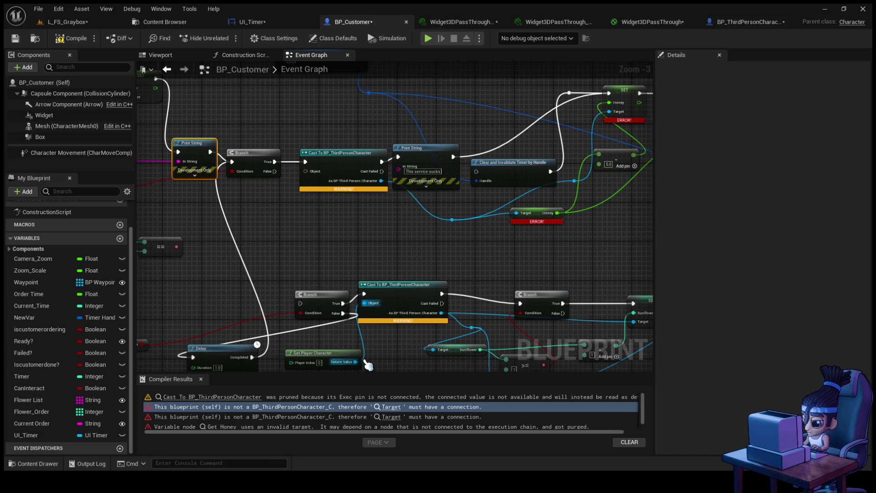
mouse_move(356, 362)
left_mouse_down()
mouse_move(367, 349)
mouse_move(313, 221)
mouse_move(311, 165)
left_mouse_up()
left_click(66, 39)
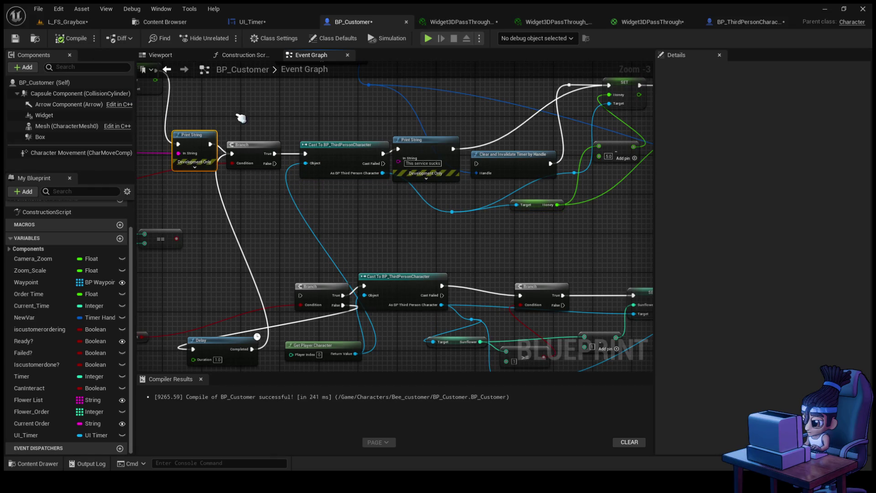
left_click(428, 38)
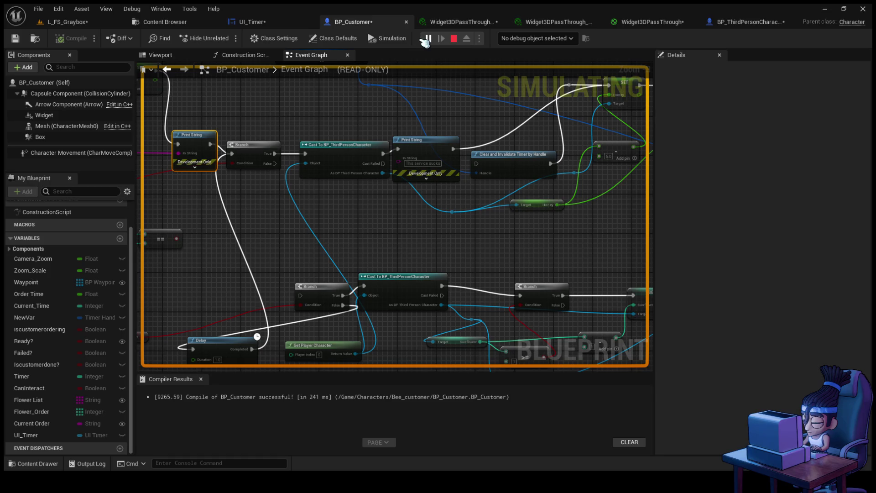
left_click(455, 41)
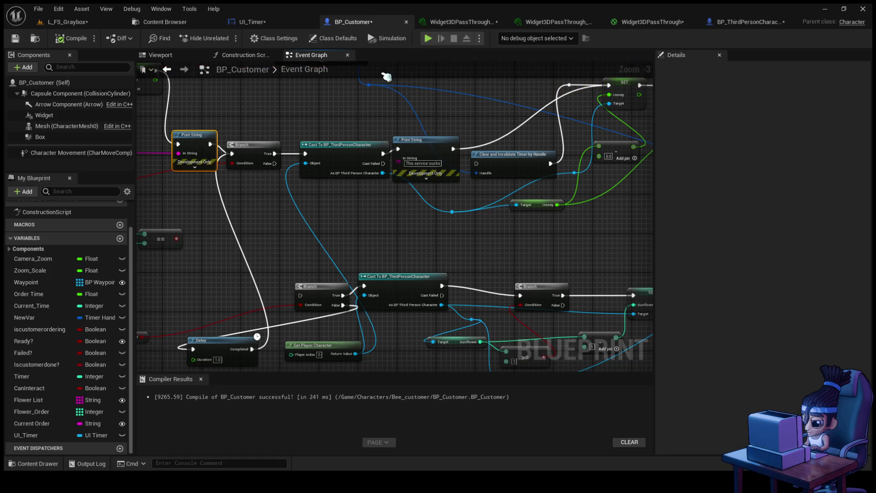
left_click(82, 25)
left_click(226, 41)
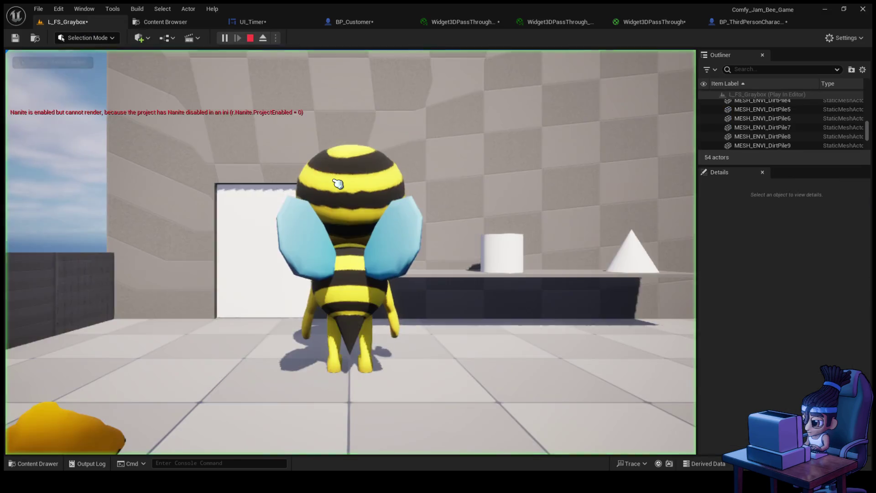
key("w")
key("w")
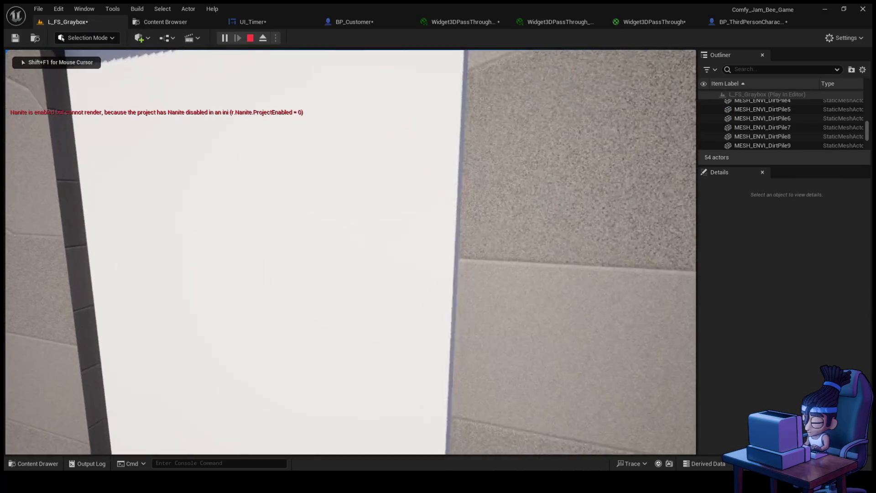
key("w")
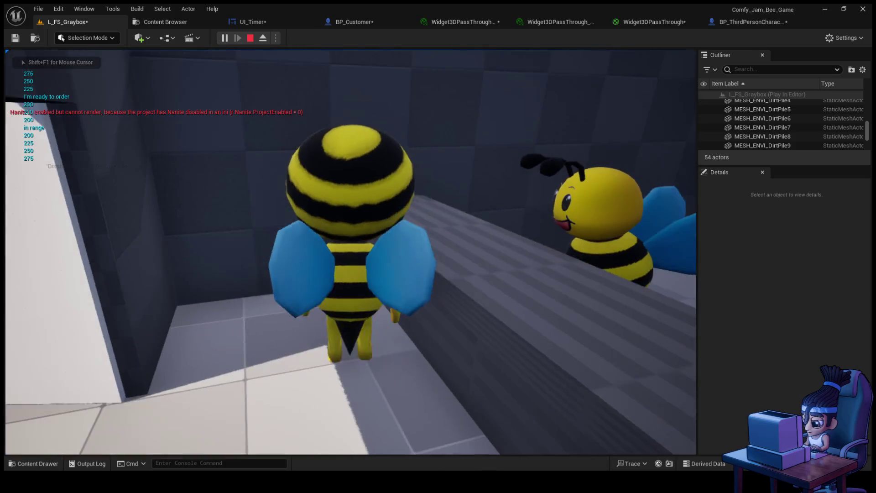
key("w")
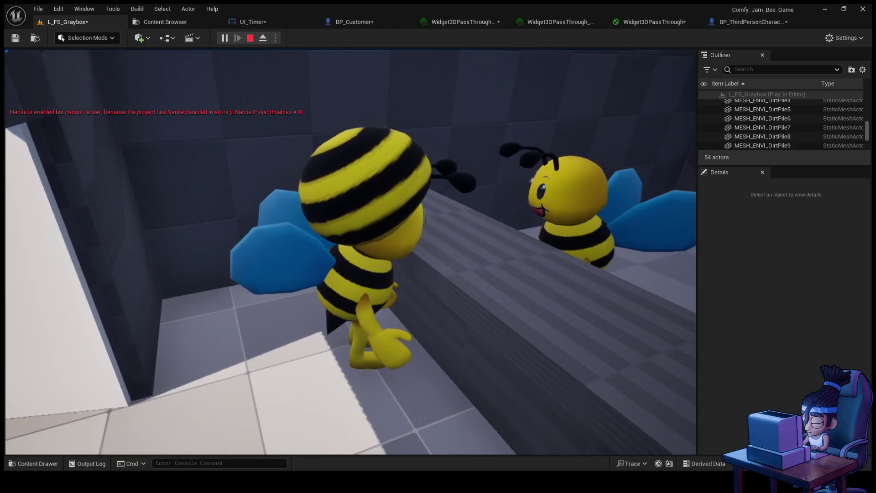
key("Escape")
left_click(361, 22)
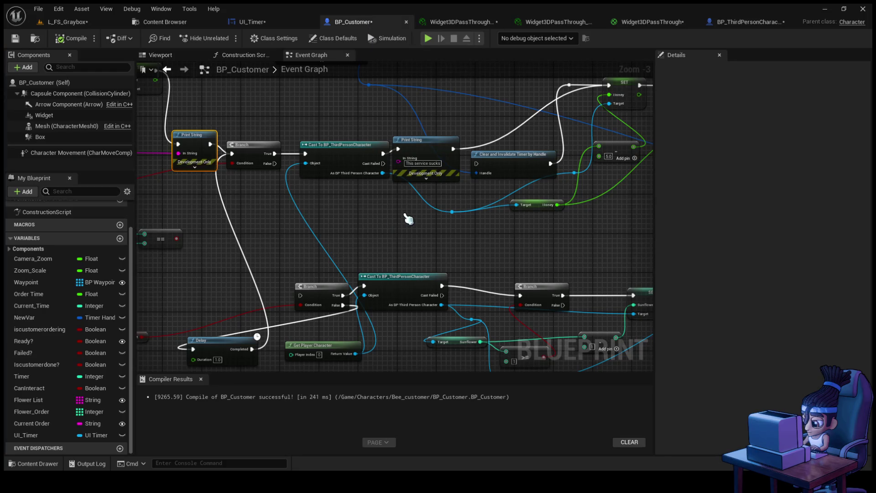
- Change the <= comparison value to 0, then to -1
scroll(401, 228, "down", 4)
scroll(446, 260, "up", 5)
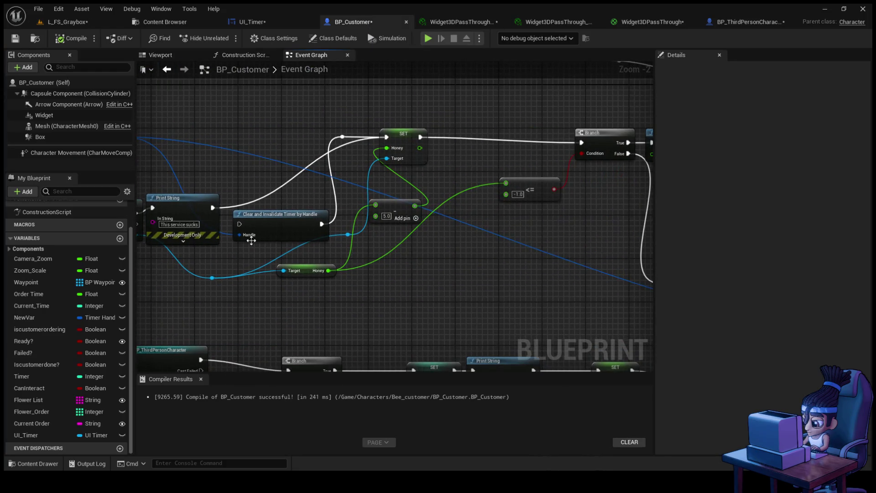
left_click_drag(460, 216, 250, 231)
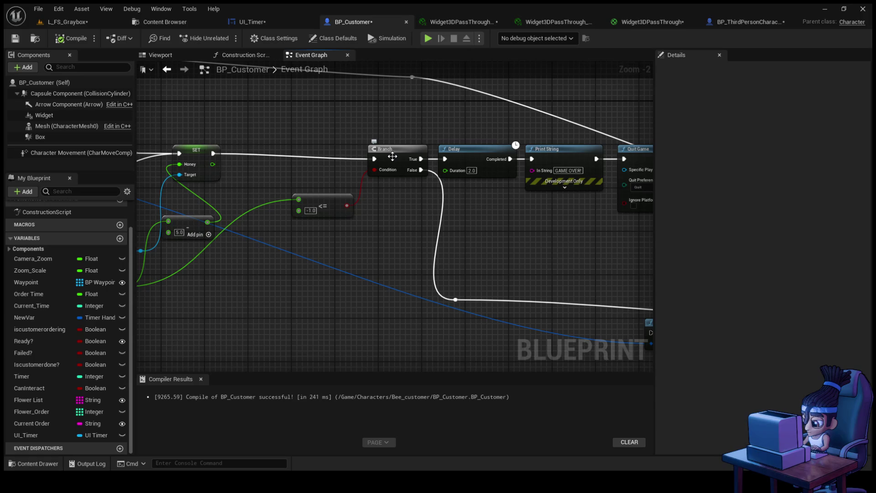
scroll(314, 231, "up", 2)
double_click(306, 204)
type("0")
key("Return")
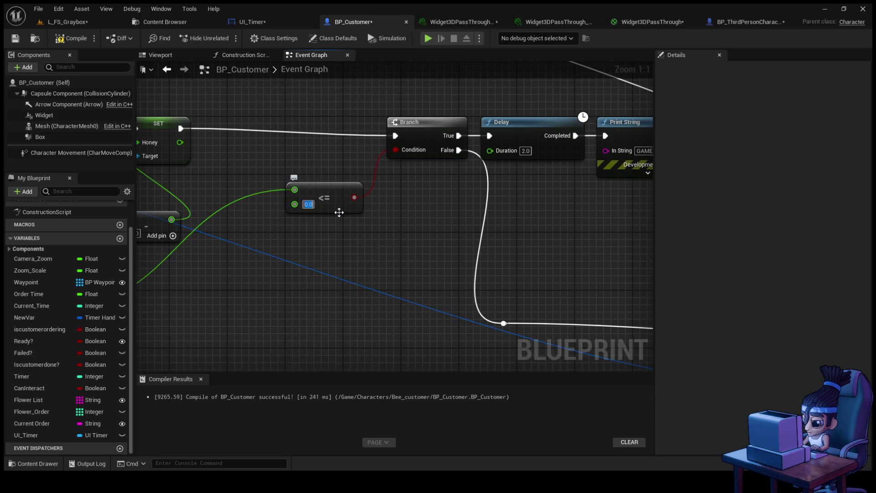
type("-1")
key("Return")
- Move Quit Game near SET, wire the GAME OVER print into it, compile, and return to L_FS_Graybox
mouse_move(332, 204)
left_mouse_down()
mouse_move(443, 210)
mouse_move(463, 218)
mouse_move(457, 234)
left_mouse_up()
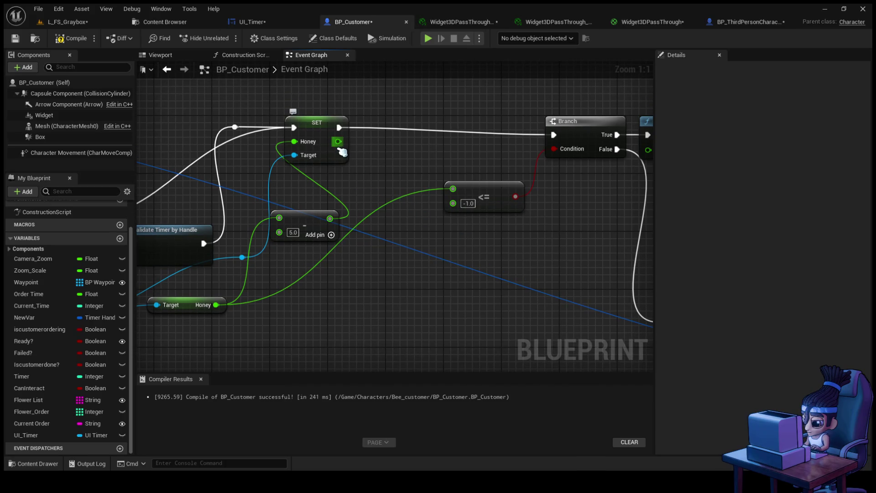
scroll(462, 247, "down", 2)
scroll(462, 249, "down", 1)
mouse_move(462, 248)
left_mouse_down()
mouse_move(204, 242)
mouse_move(402, 223)
mouse_move(615, 219)
left_mouse_up()
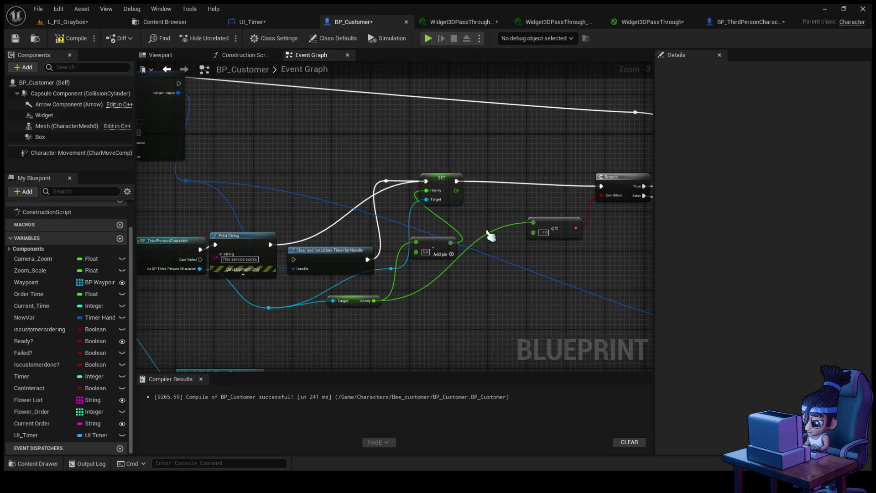
left_click_drag(367, 228, 235, 235)
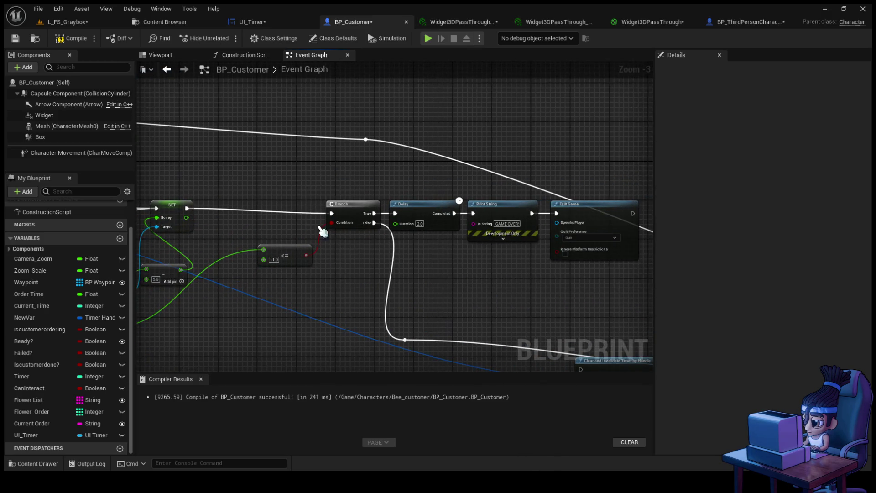
left_click(604, 207)
mouse_move(602, 208)
left_mouse_down()
mouse_move(208, 221)
mouse_move(366, 159)
mouse_move(329, 151)
left_mouse_up()
mouse_move(514, 213)
left_mouse_down()
mouse_move(279, 202)
mouse_move(509, 189)
left_mouse_up()
left_click_drag(272, 234, 322, 135)
left_click(71, 38)
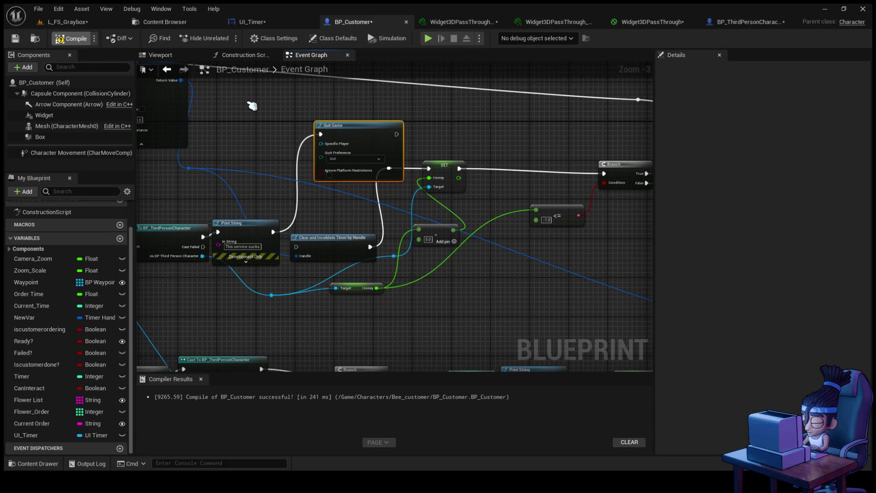
left_click(68, 22)
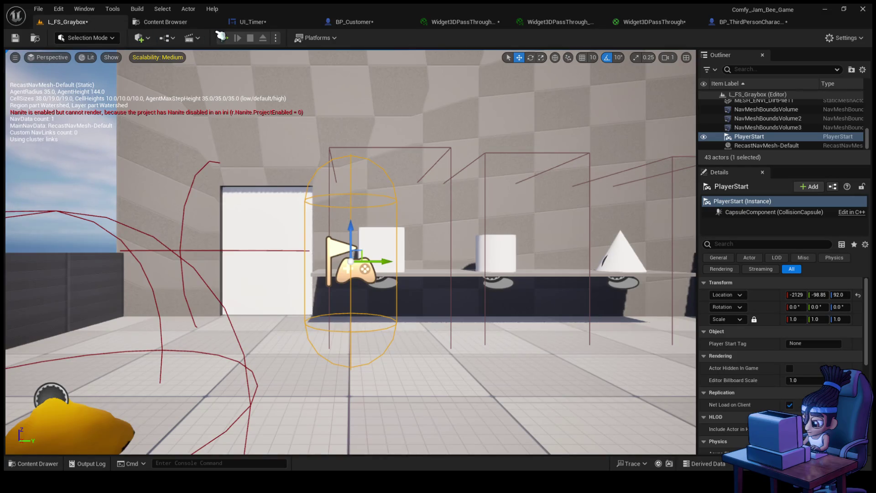
- Play the level, walk the bee up to the customer bee, stop, and open UI_Timer
left_click(233, 39)
key("w")
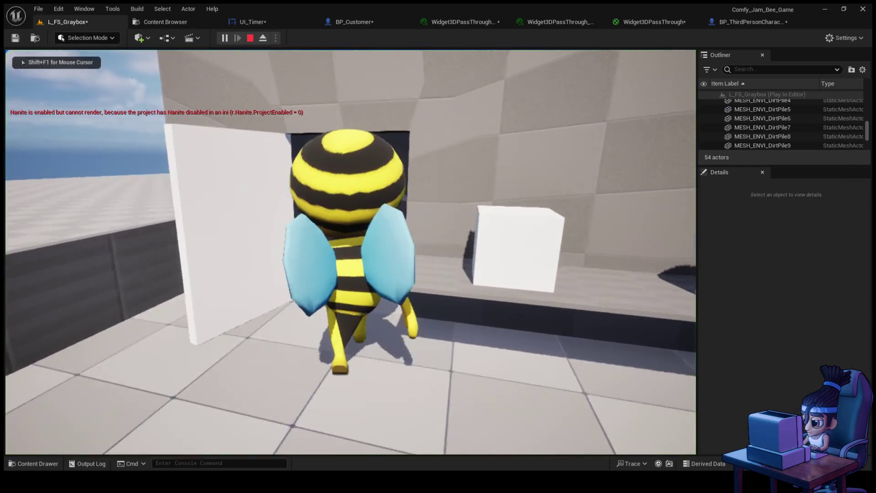
key("w")
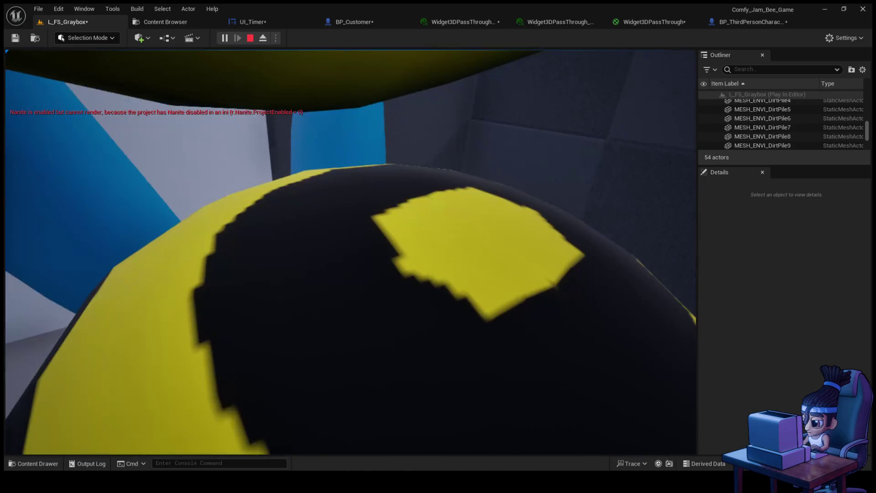
key("Escape")
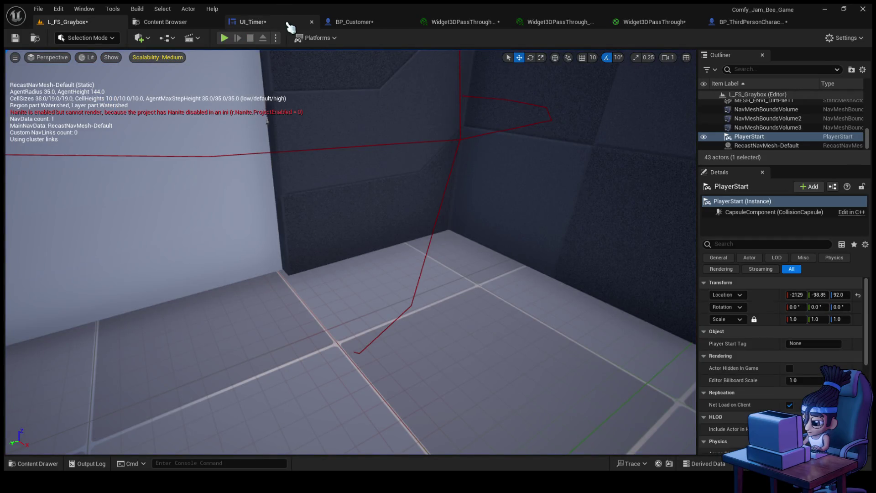
left_click(287, 23)
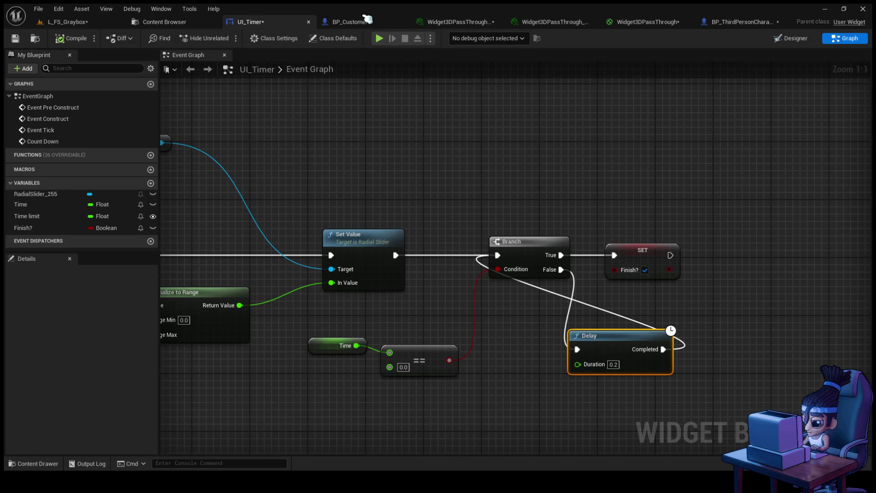
- Add a 0.2 Delay off the Branch's False output beneath it, compile, and return to L_FS_Graybox
left_click(368, 21)
mouse_move(351, 211)
left_mouse_down()
mouse_move(540, 204)
mouse_move(568, 189)
left_mouse_up()
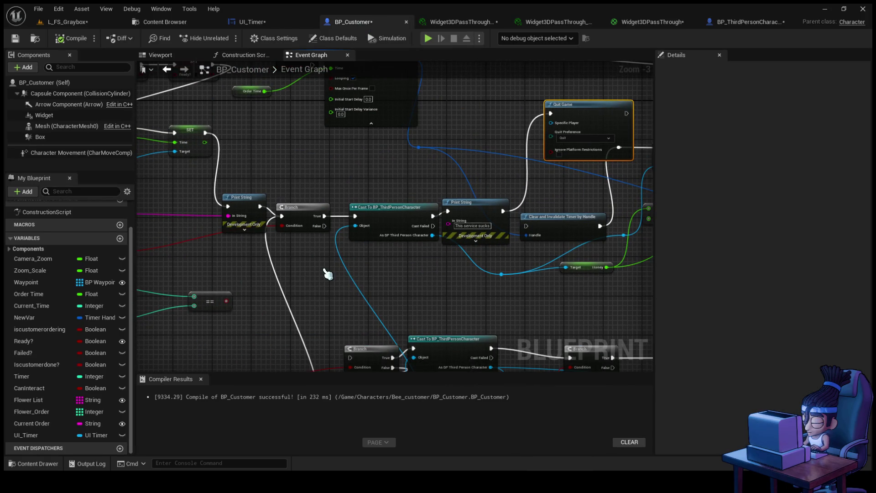
mouse_move(308, 274)
left_mouse_down()
mouse_move(456, 231)
mouse_move(496, 230)
mouse_move(471, 253)
mouse_move(402, 237)
mouse_move(404, 205)
mouse_move(412, 196)
mouse_move(419, 209)
mouse_move(430, 199)
left_mouse_up()
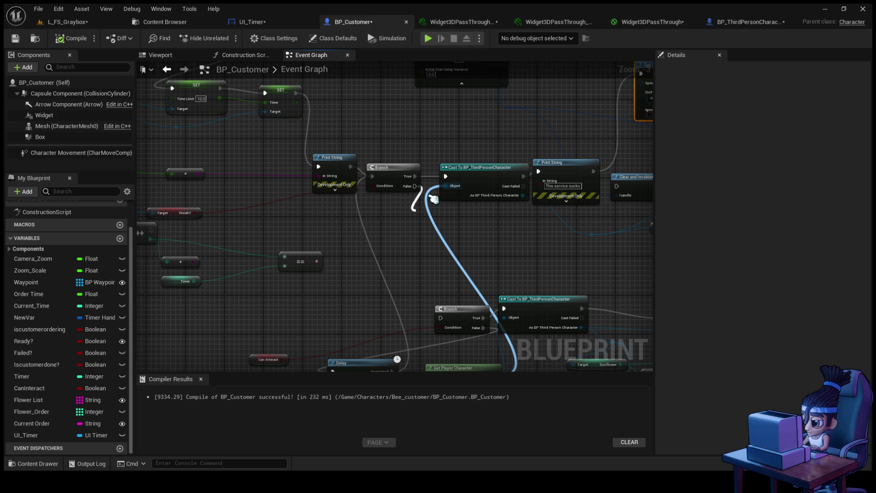
left_click_drag(433, 199, 433, 199)
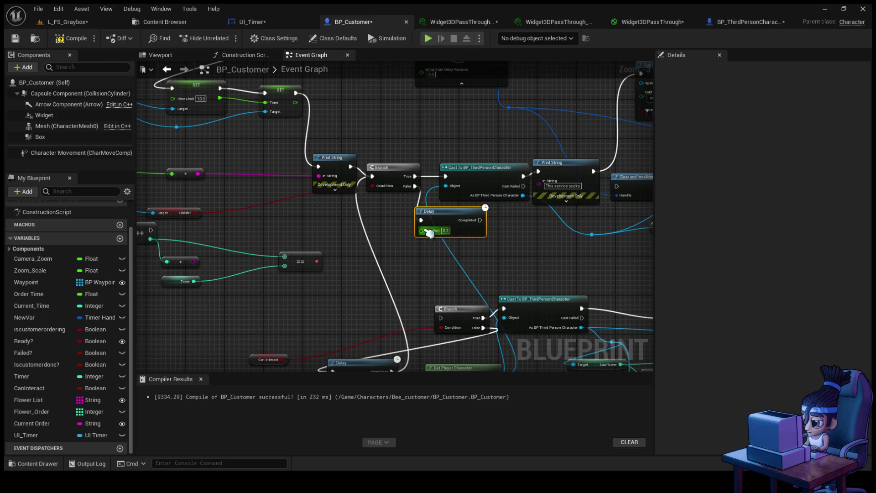
mouse_move(452, 227)
left_mouse_down()
mouse_move(428, 251)
mouse_move(459, 244)
mouse_move(375, 189)
mouse_move(371, 176)
left_mouse_up()
left_click(73, 40)
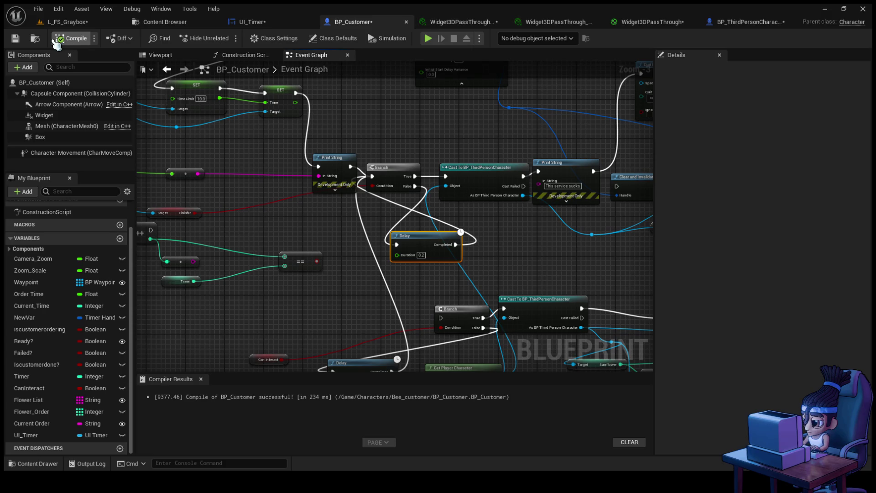
middle_click(351, 27)
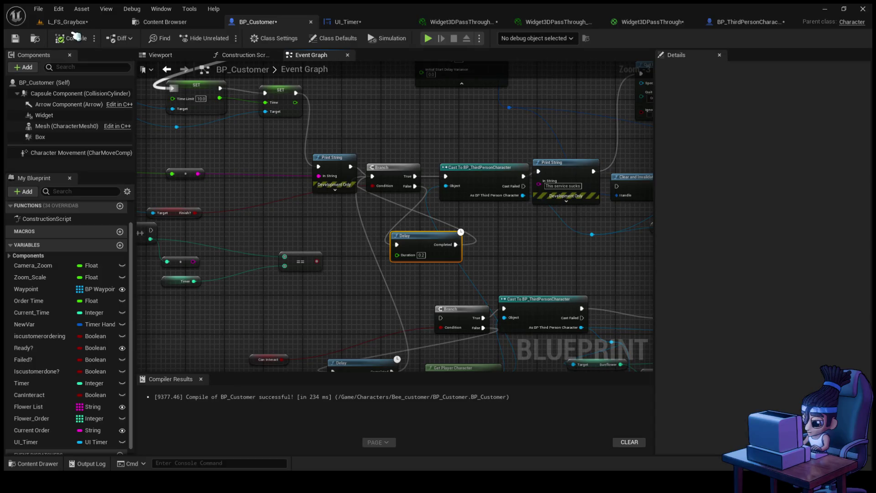
left_click(76, 24)
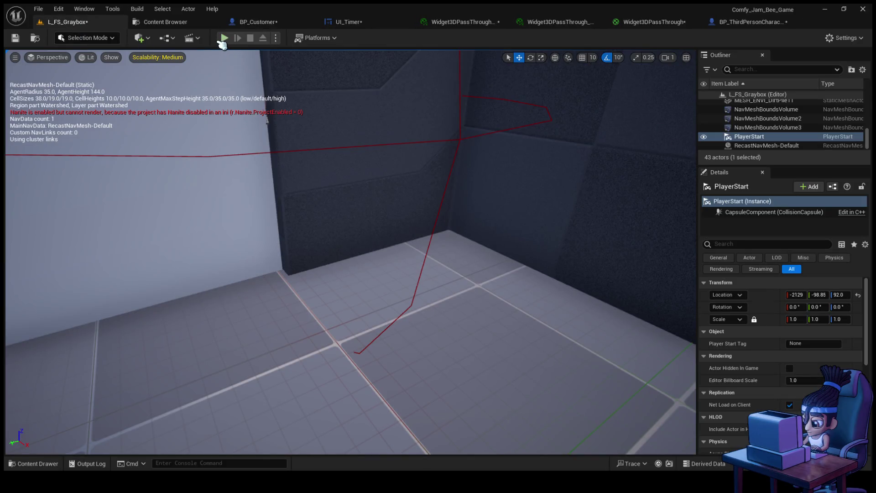
left_click(223, 39)
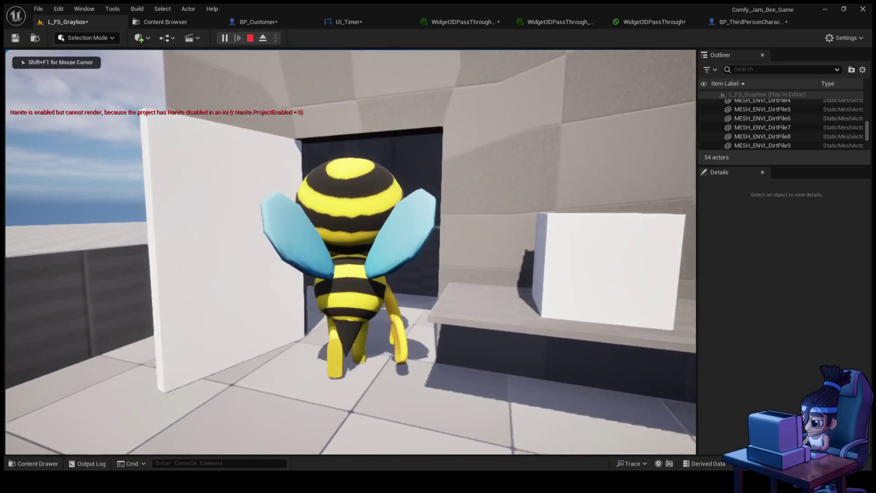
key("w")
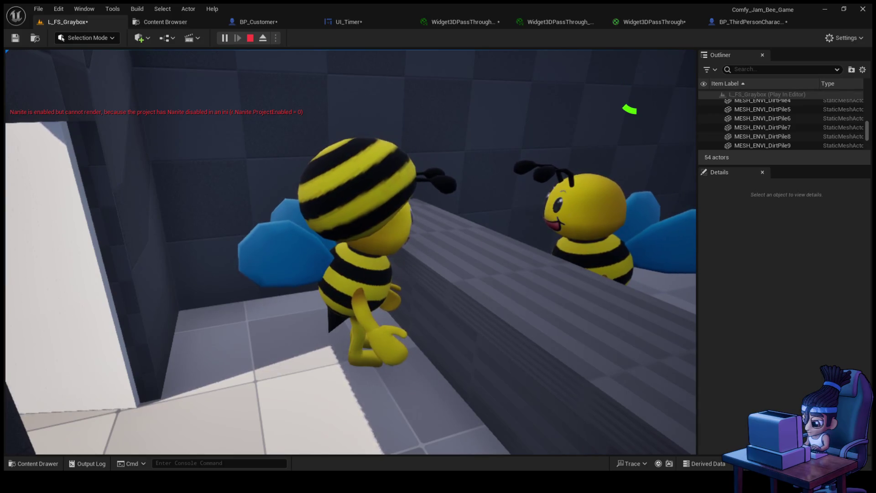
key("Escape")
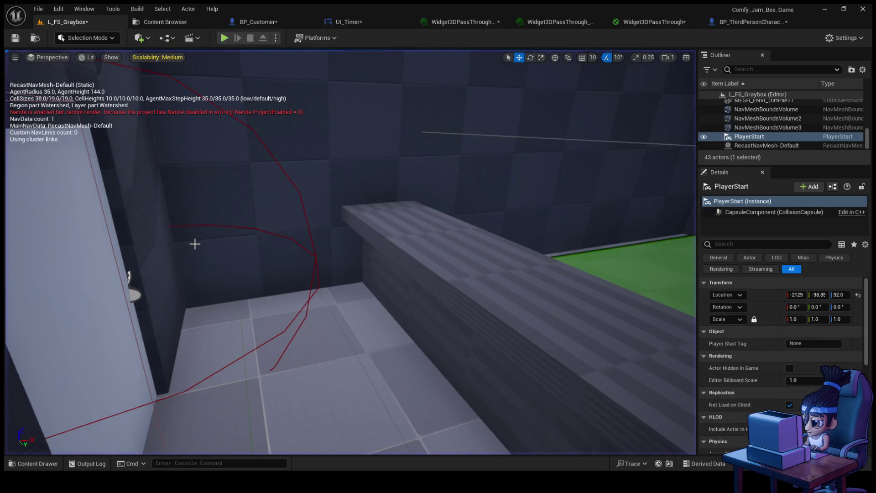
left_click(255, 21)
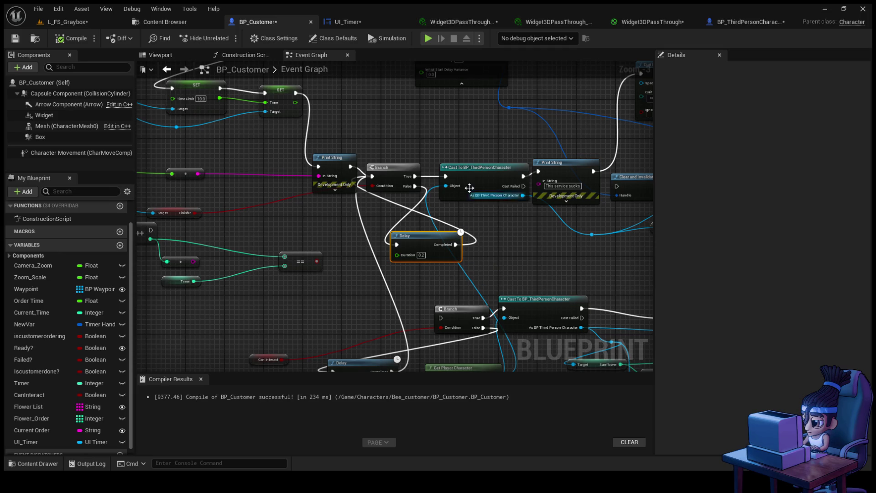
- Try adding a Task Wait Delay after Print String, then undo it
mouse_move(338, 157)
left_mouse_down()
mouse_move(318, 157)
mouse_move(391, 140)
left_mouse_up()
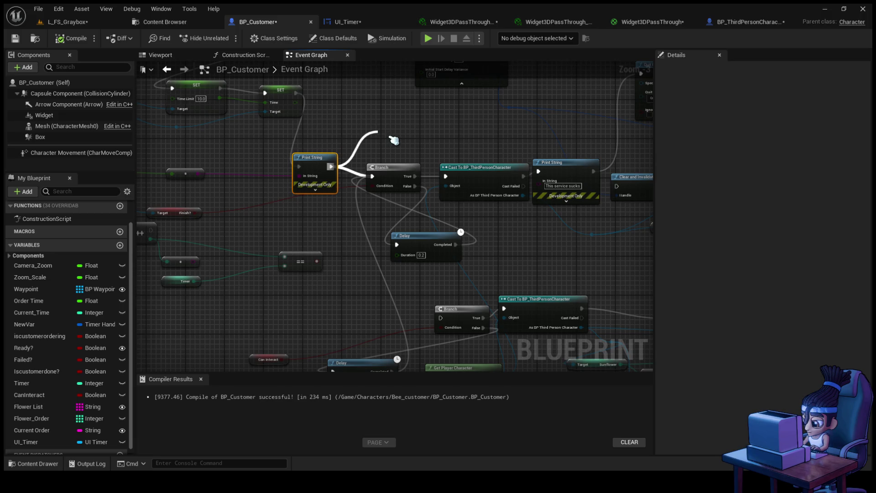
left_click(435, 195)
left_click_drag(410, 139, 398, 115)
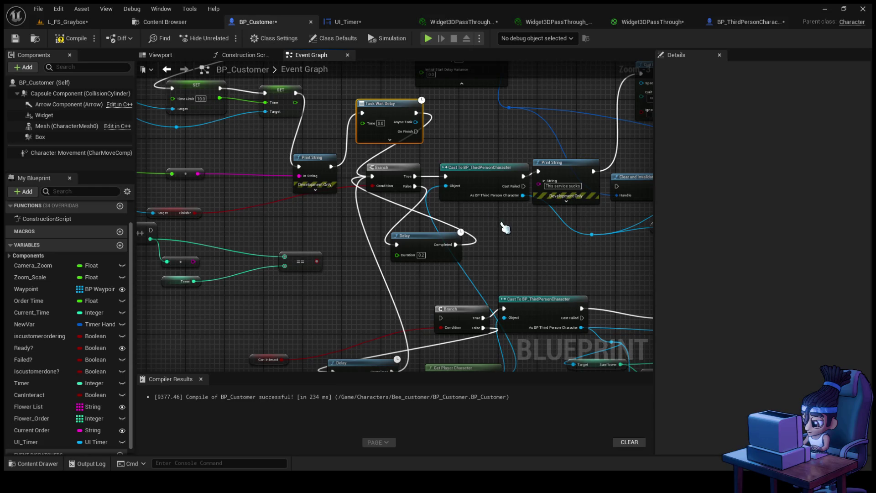
key("ctrl+z")
key("ctrl+z")
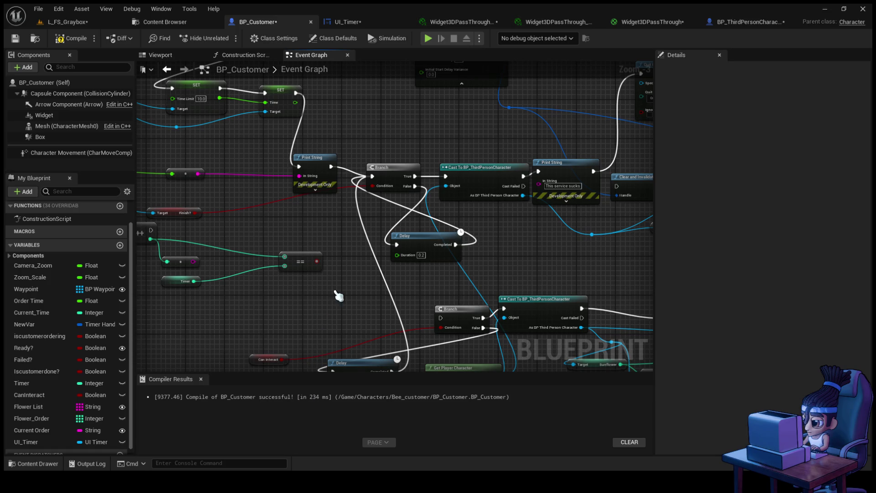
- Replace the Delay node under the Branch with a new Delay wired to the Branch
left_click(430, 241)
key("Delete")
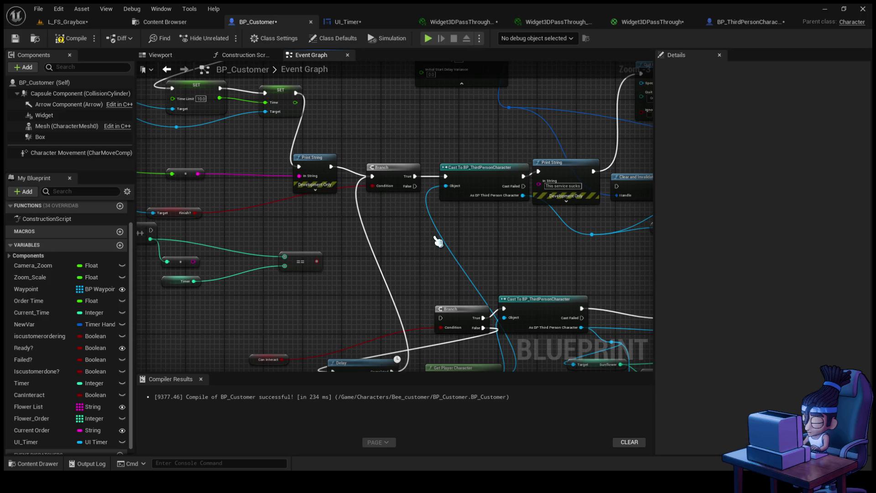
mouse_move(438, 242)
left_mouse_down()
mouse_move(411, 168)
mouse_move(364, 146)
mouse_move(354, 172)
mouse_move(362, 248)
mouse_move(361, 239)
mouse_move(210, 280)
mouse_move(390, 185)
left_mouse_up()
mouse_move(243, 264)
left_mouse_down()
mouse_move(407, 251)
mouse_move(389, 258)
left_mouse_up()
left_click(389, 277)
- Delete Quit Game, wire Print String into the Honey SET, recompile, and return to L_FS_Graybox
left_click(502, 149)
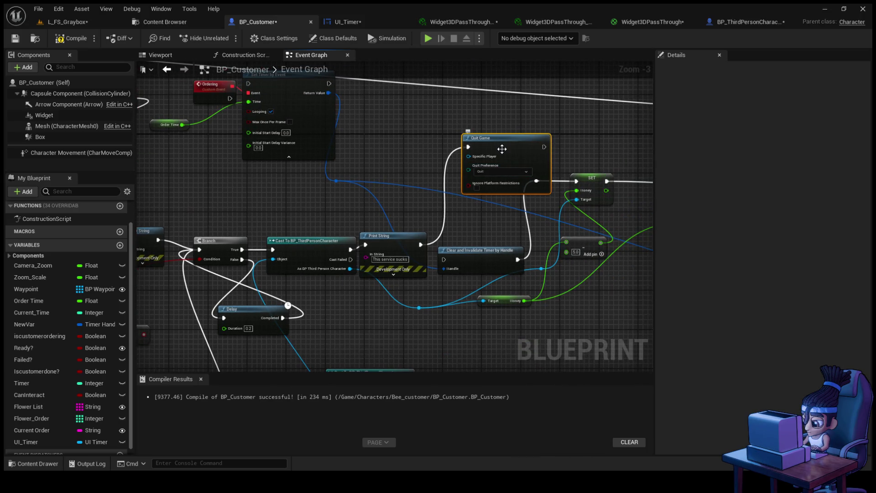
key("Delete")
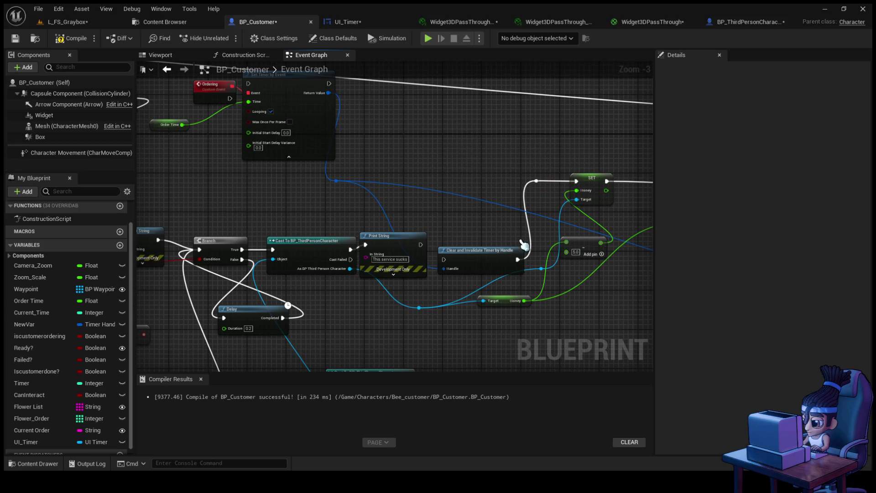
left_click_drag(518, 239, 466, 247)
mouse_move(368, 252)
left_mouse_down()
mouse_move(459, 229)
mouse_move(522, 196)
mouse_move(464, 192)
mouse_move(487, 190)
left_mouse_up()
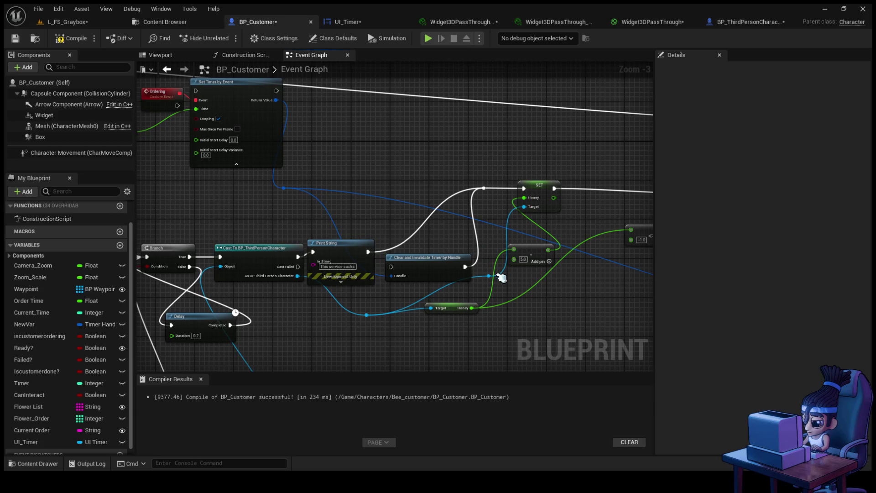
left_click_drag(479, 267, 408, 258)
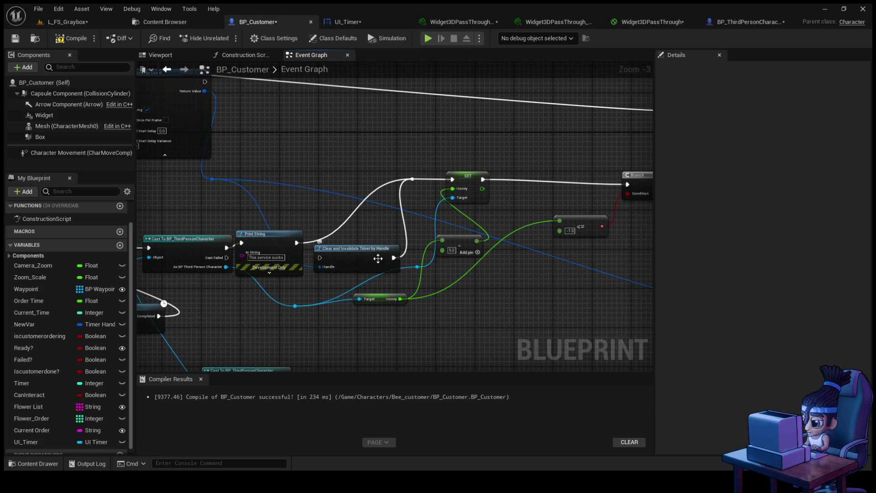
mouse_move(480, 298)
left_mouse_down()
mouse_move(214, 270)
mouse_move(481, 289)
mouse_move(589, 267)
mouse_move(536, 238)
mouse_move(452, 254)
mouse_move(475, 281)
left_mouse_up()
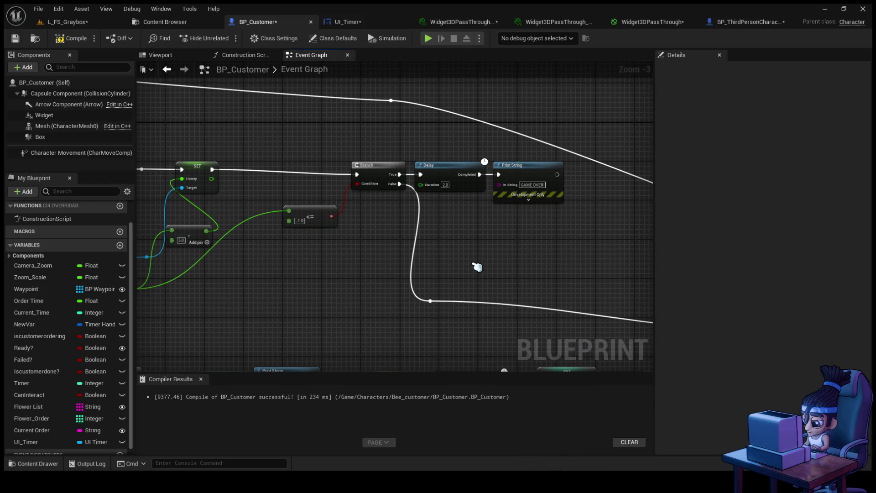
left_click(71, 39)
left_click_drag(226, 235, 499, 257)
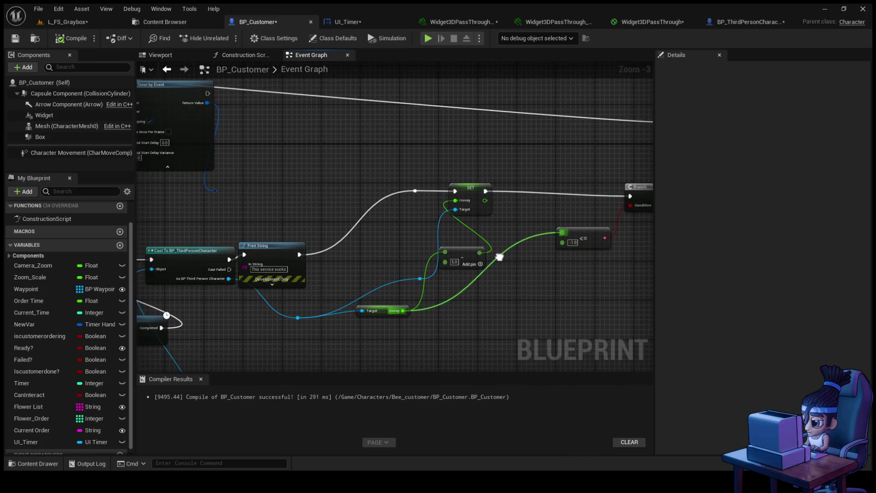
left_click(69, 21)
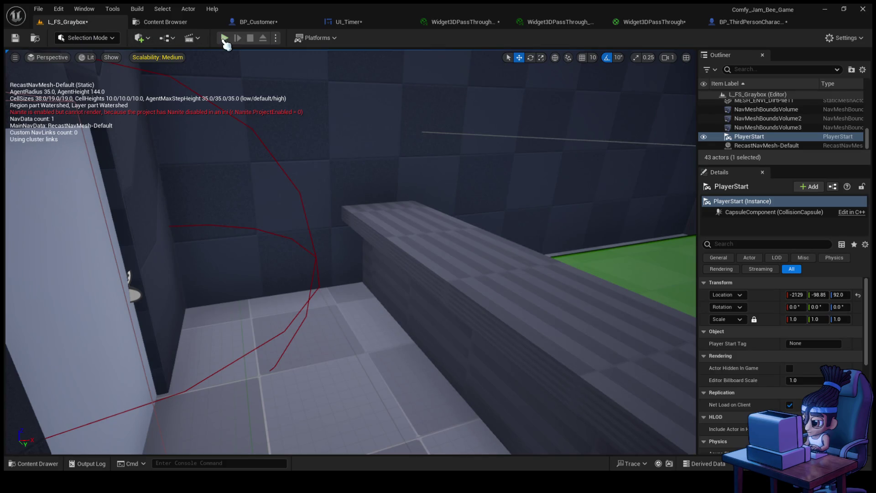
left_click(224, 38)
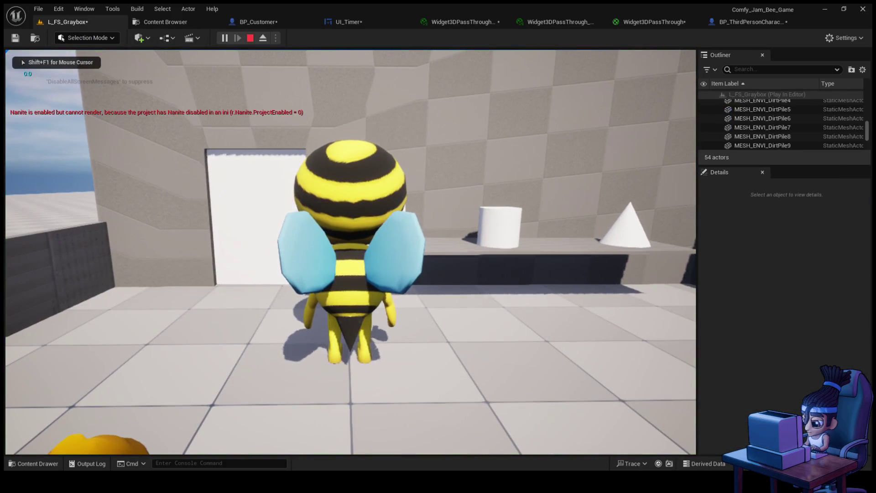
key("w")
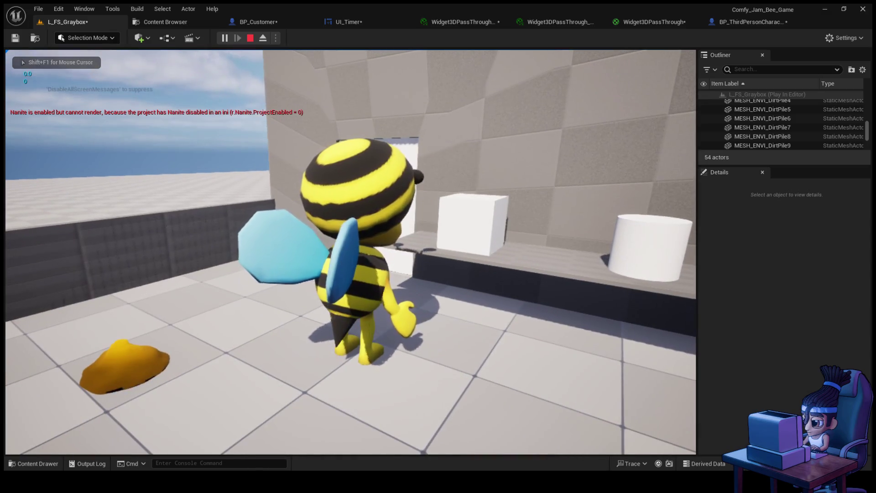
key("w")
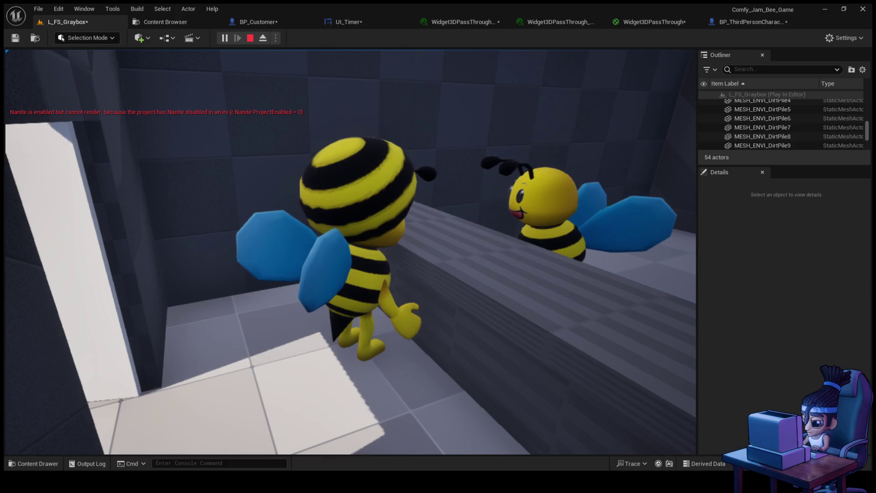
key("s")
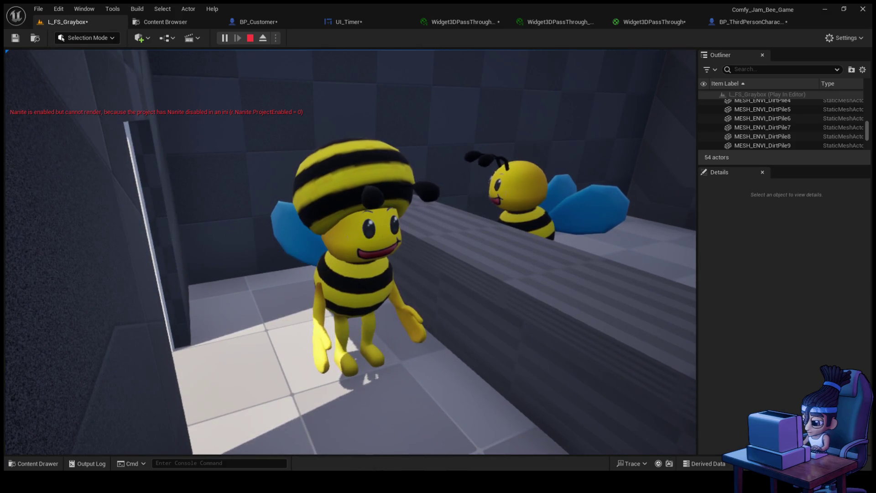
key("w")
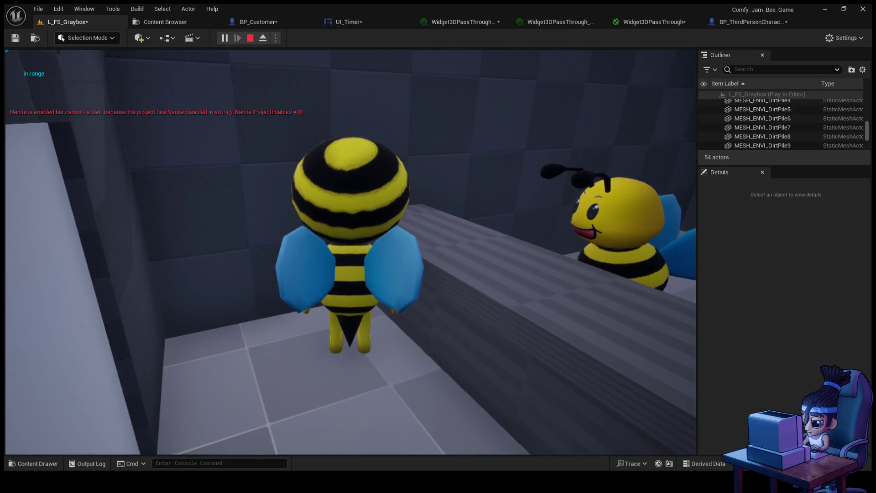
key("a")
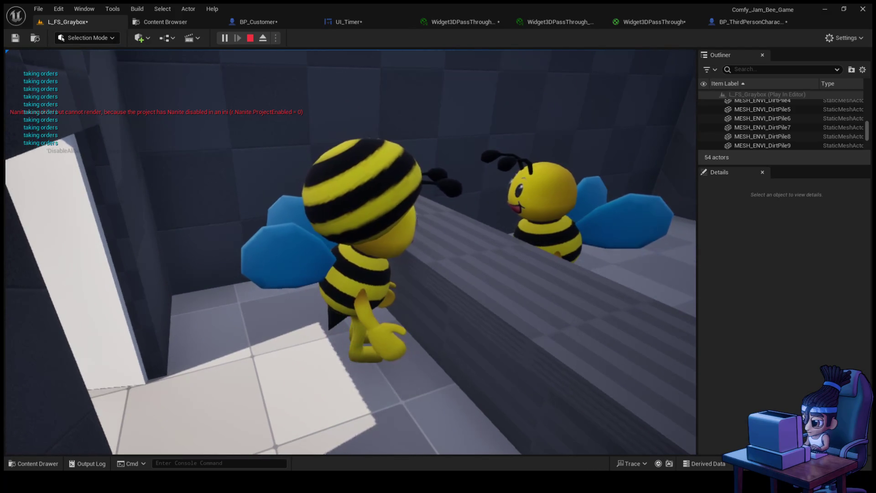
key("Escape")
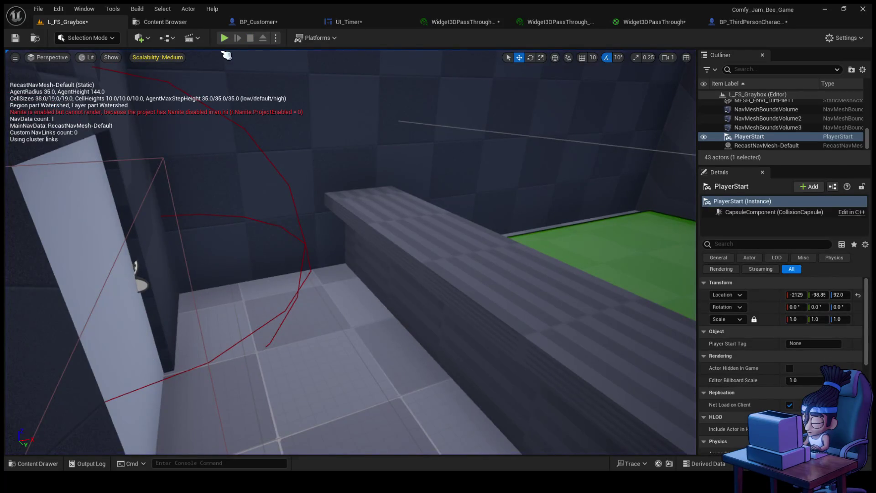
left_click(258, 22)
- Add a Quit Game node after the GAME OVER print
mouse_move(459, 204)
left_mouse_down()
mouse_move(269, 189)
mouse_move(239, 173)
mouse_move(145, 197)
left_mouse_up()
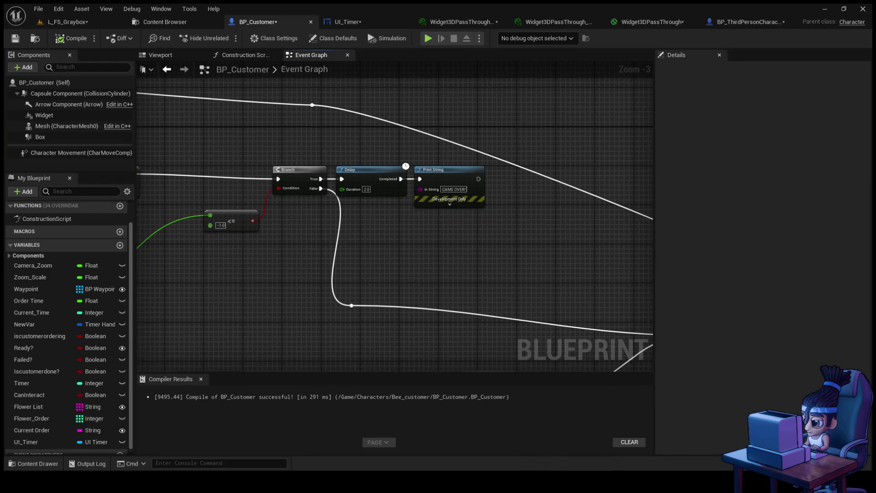
mouse_move(478, 178)
left_mouse_down()
mouse_move(508, 187)
mouse_move(544, 149)
left_mouse_up()
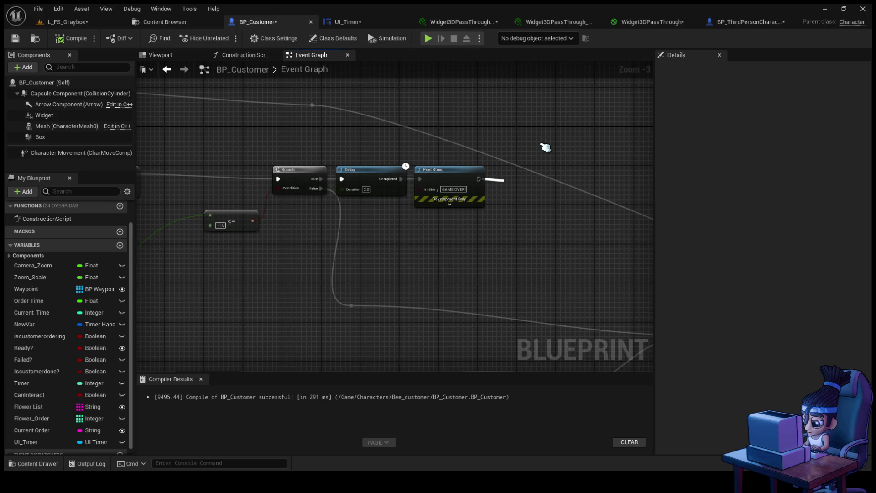
left_click(547, 147)
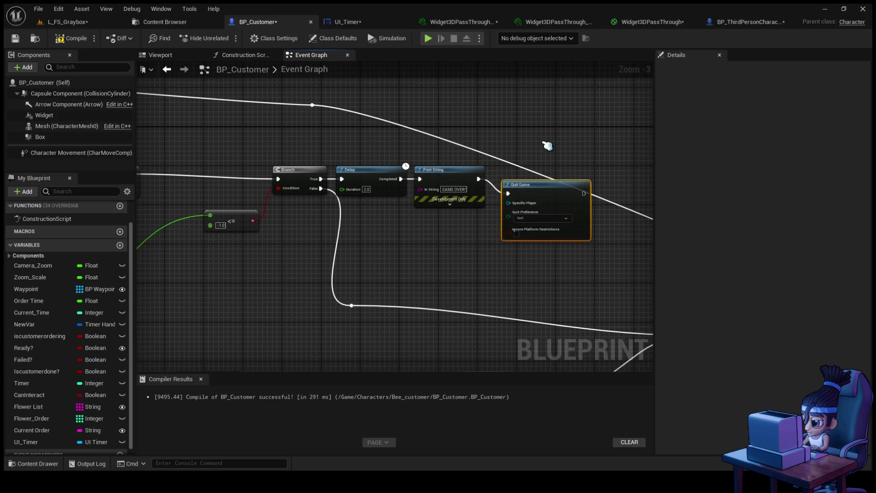
- Add a For Each Loop with Break node wired from Print String's exec output
mouse_move(405, 258)
left_mouse_down()
mouse_move(524, 196)
mouse_move(561, 235)
mouse_move(427, 178)
mouse_move(501, 199)
left_mouse_up()
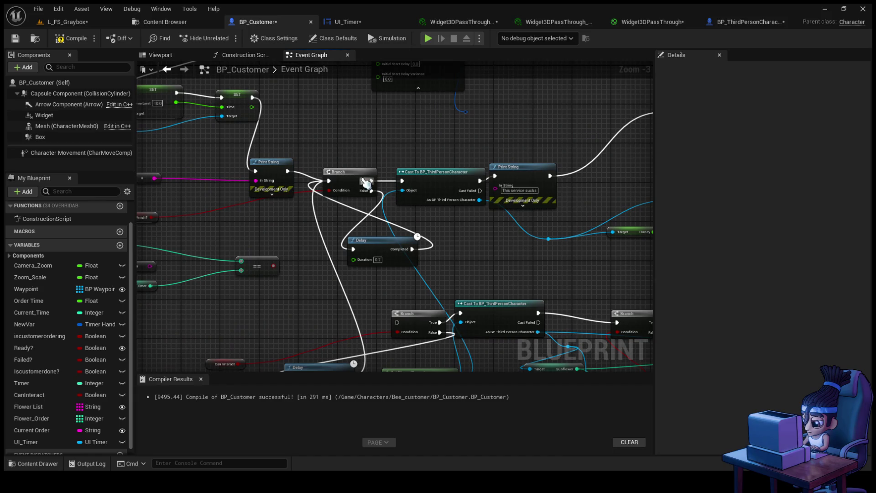
left_click_drag(288, 172, 362, 88)
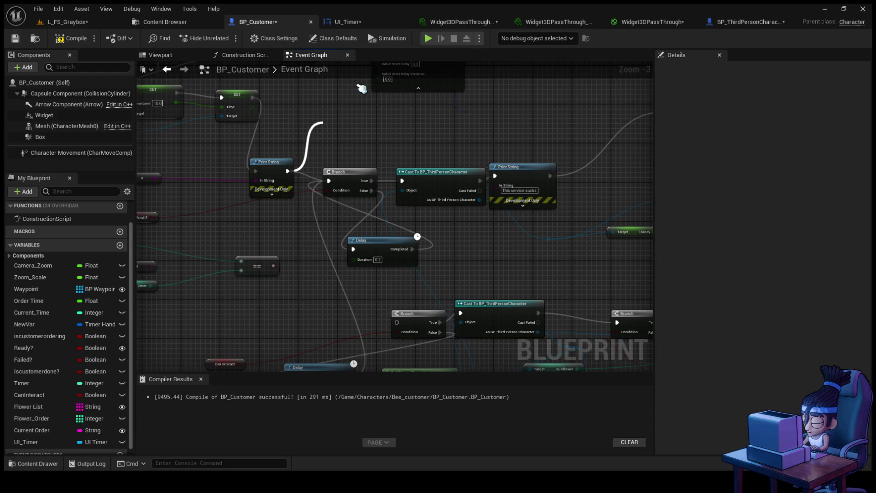
left_click(363, 87)
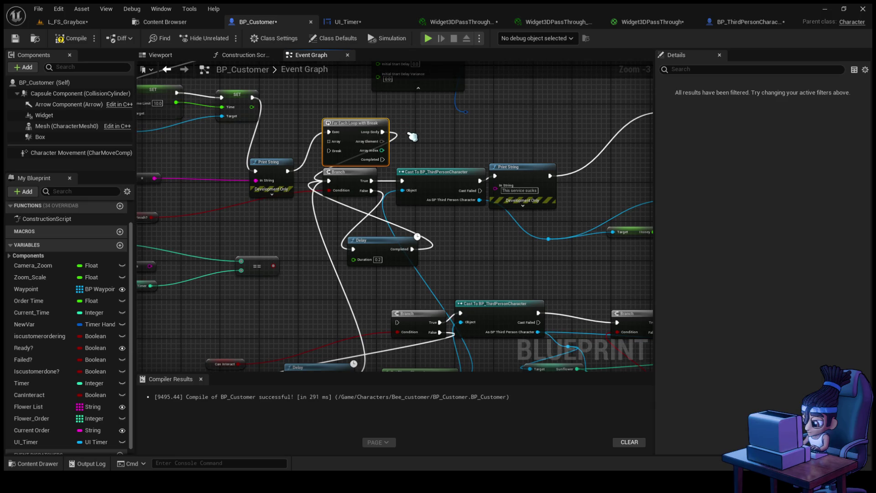
- Undo and delete the For Each Loop with Break node, then paste a While Loop node
left_click_drag(412, 137, 417, 140)
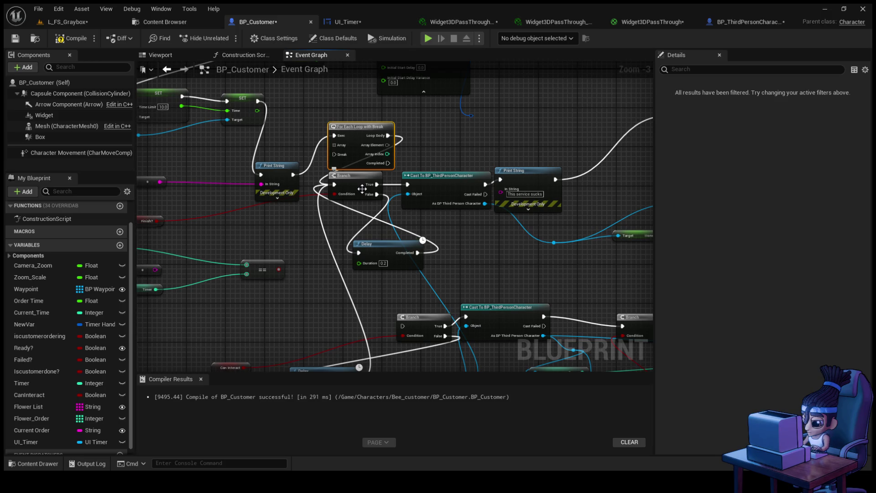
left_click(362, 189)
scroll(359, 246, "up", 2)
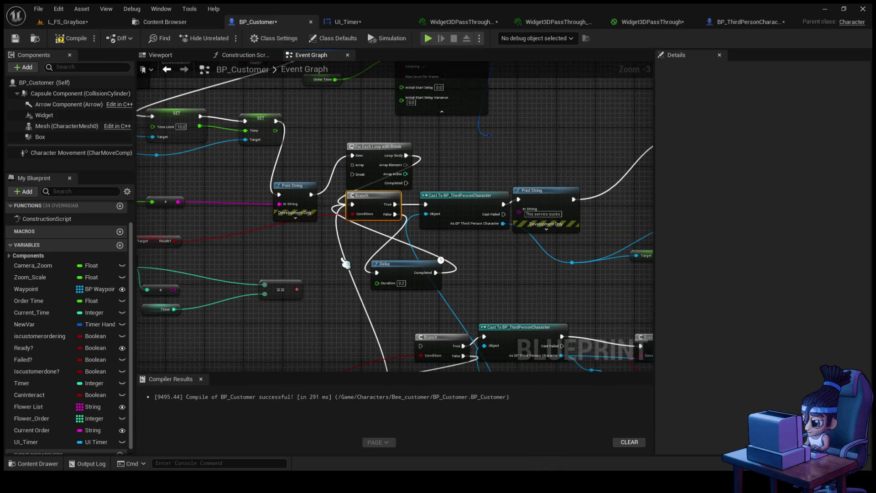
key("ctrl+z")
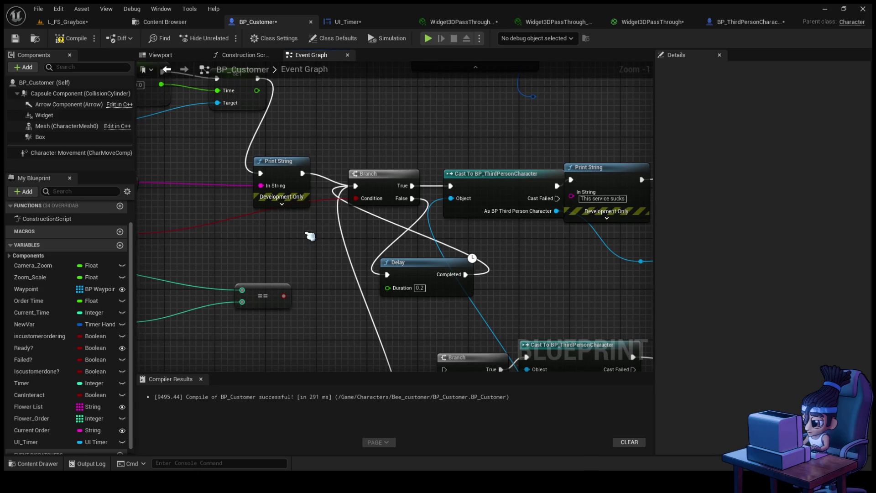
left_click_drag(311, 236, 299, 252)
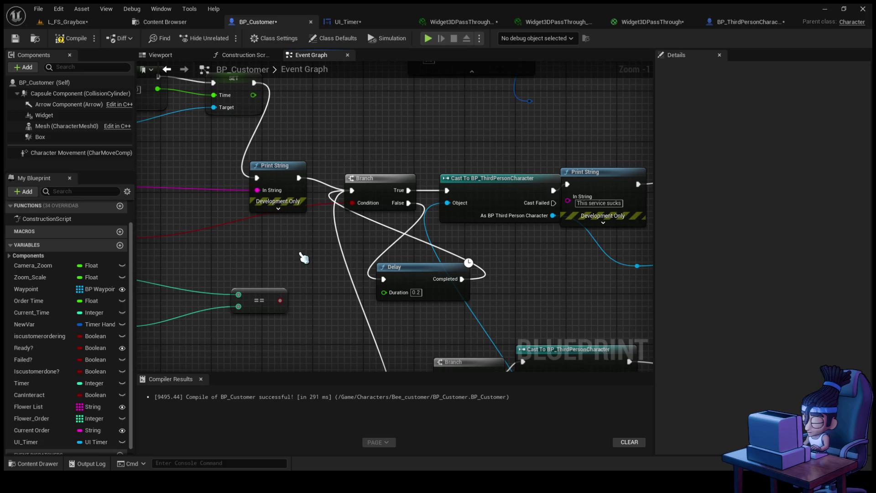
key("ctrl+v")
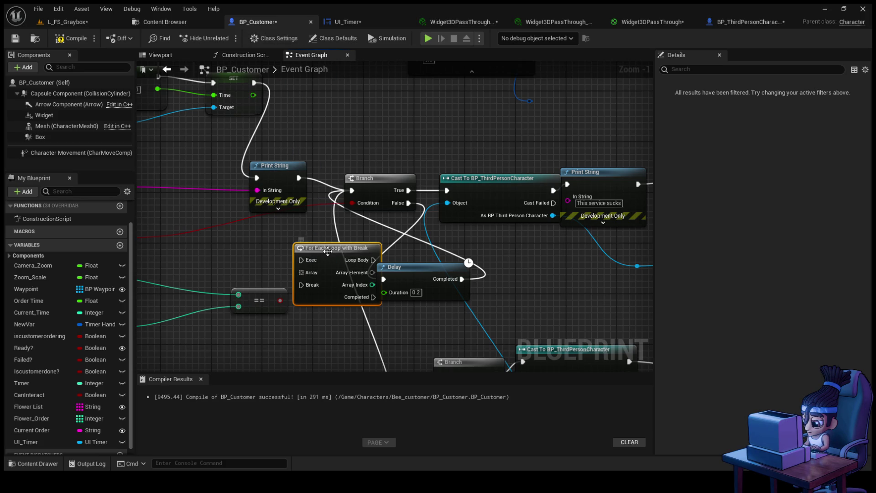
key("Delete")
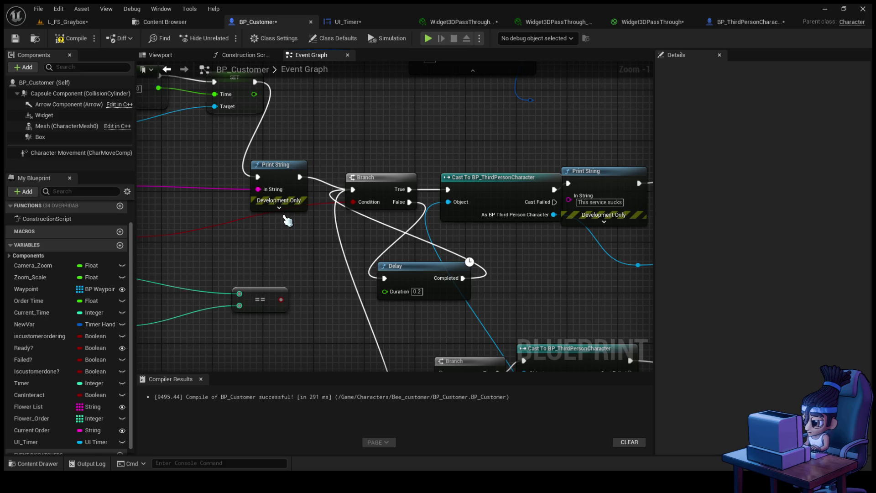
key("ctrl+v")
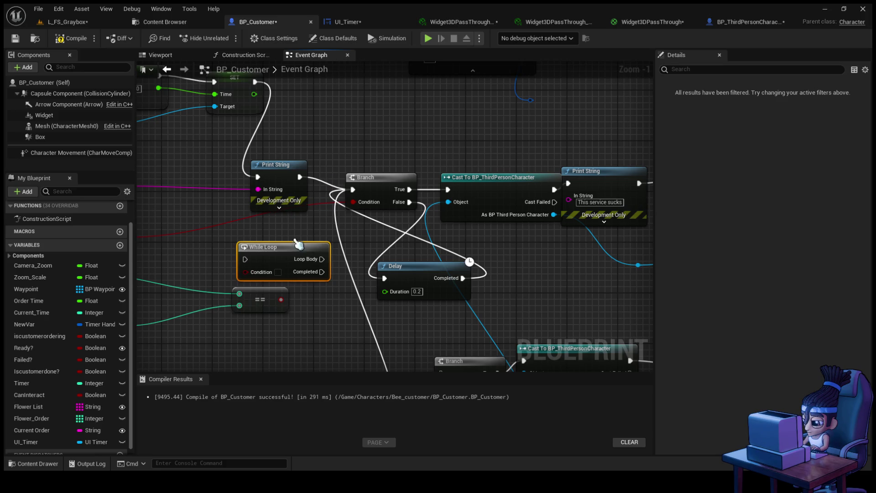
- Place a While Loop after Print String and wire its outputs toward the Cast To node
mouse_move(299, 249)
left_mouse_down()
mouse_move(358, 246)
mouse_move(410, 133)
left_mouse_up()
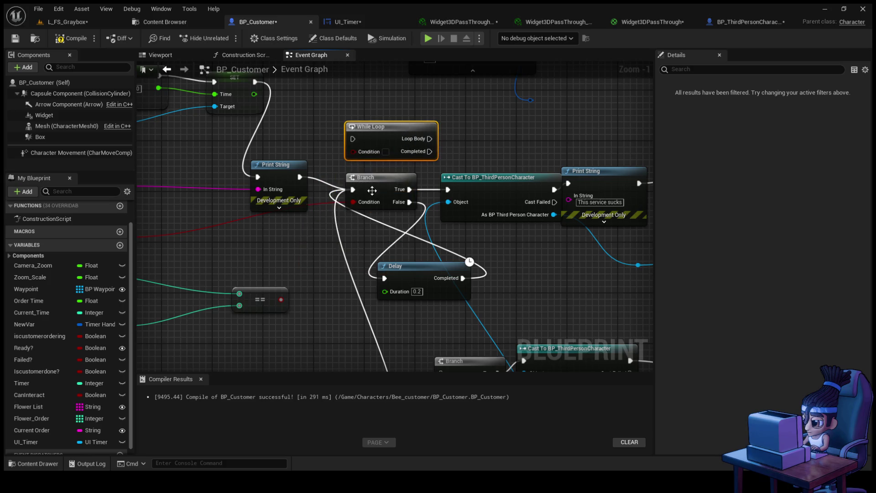
left_click(367, 182)
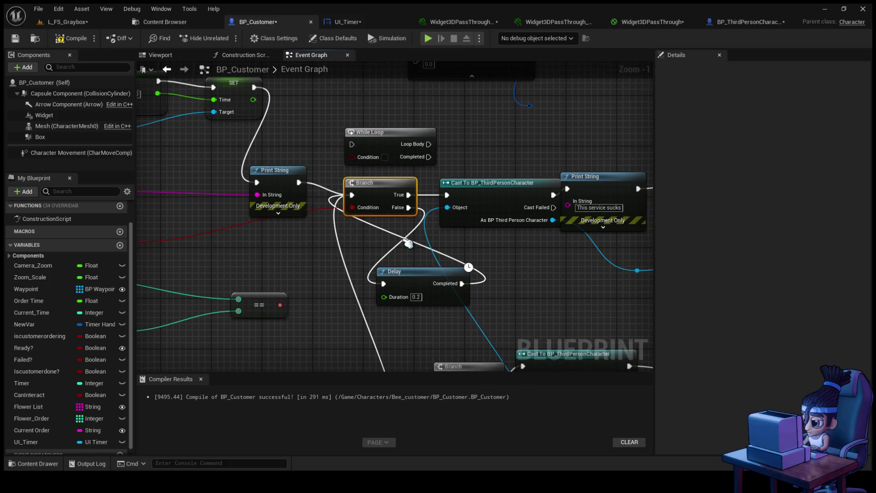
left_click_drag(393, 112, 387, 118)
left_click_drag(303, 162, 356, 131)
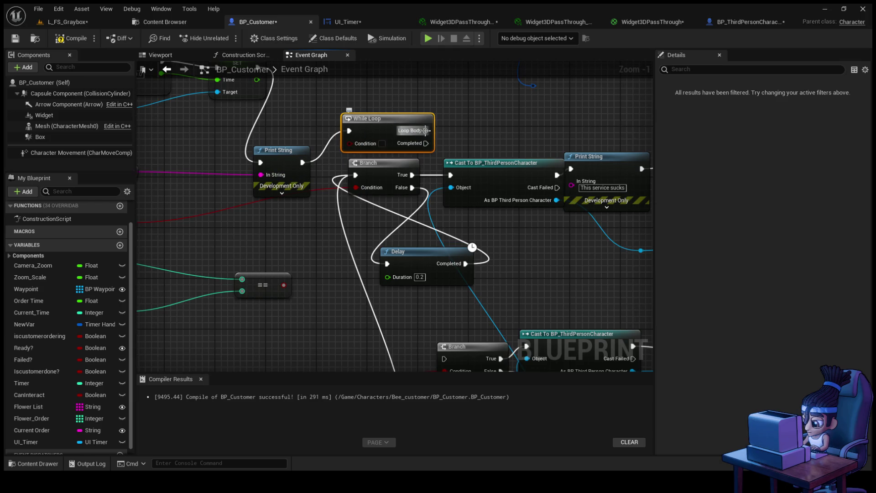
left_click_drag(427, 130, 452, 178)
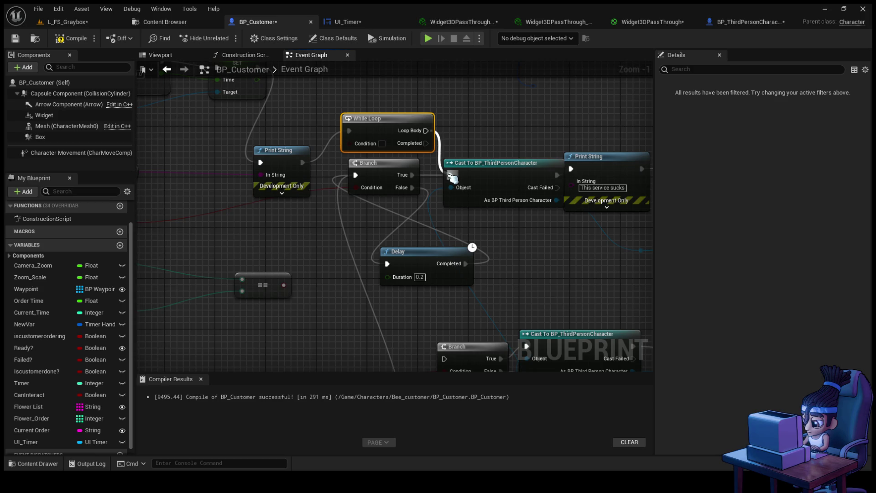
scroll(241, 184, "down", 2)
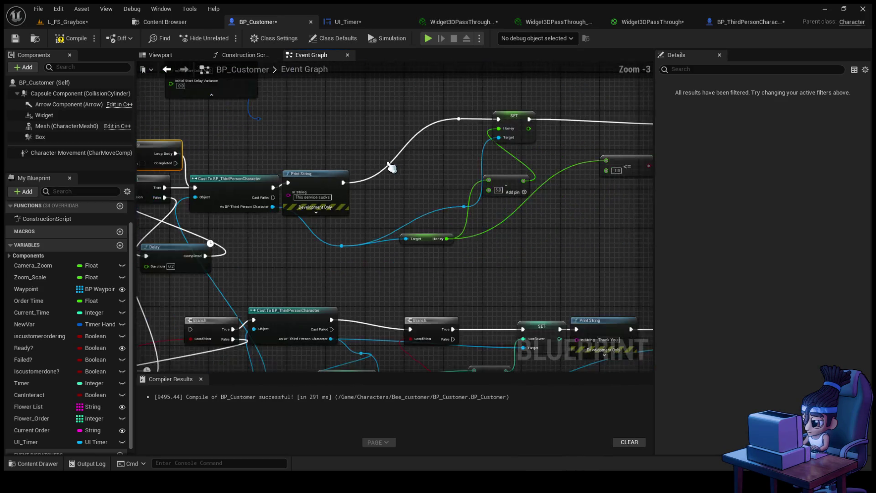
left_click_drag(241, 184, 441, 150)
mouse_move(507, 171)
left_mouse_down()
mouse_move(421, 143)
mouse_move(251, 127)
left_mouse_up()
mouse_move(355, 223)
left_mouse_down()
mouse_move(335, 184)
mouse_move(349, 164)
mouse_move(491, 211)
left_mouse_up()
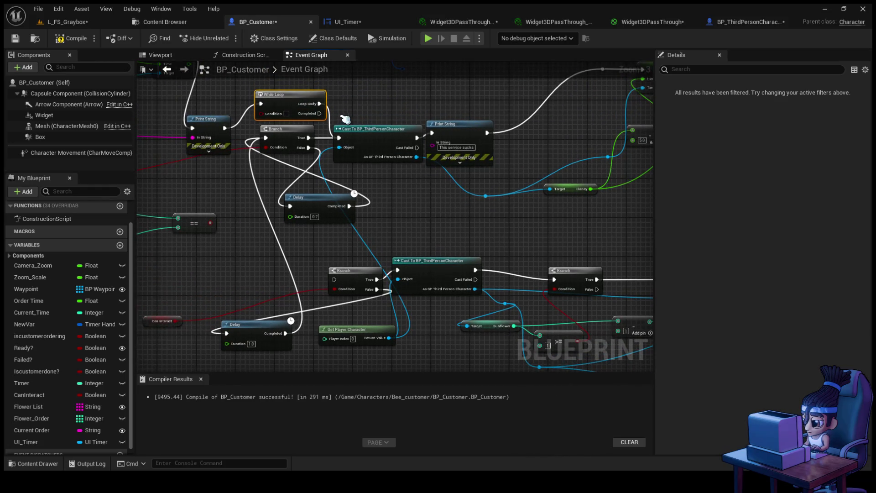
left_click_drag(319, 114, 339, 138)
- Delete the 0.2 s Delay and upper Branch; move the While Loop there with Finish? as its Condition
left_click(313, 204)
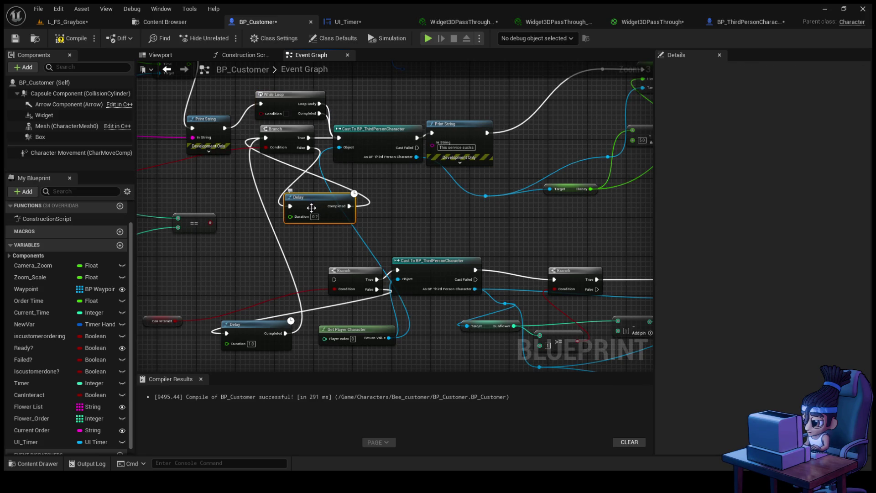
key("Delete")
left_click(283, 132)
key("Delete")
mouse_move(298, 104)
left_mouse_down()
mouse_move(288, 133)
mouse_move(319, 181)
mouse_move(242, 207)
left_mouse_up()
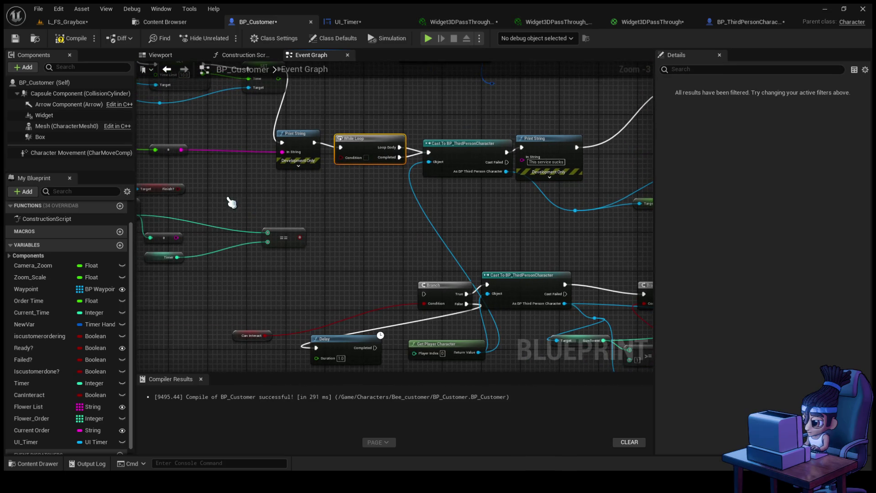
mouse_move(177, 190)
left_mouse_down()
mouse_move(313, 192)
mouse_move(342, 157)
left_mouse_up()
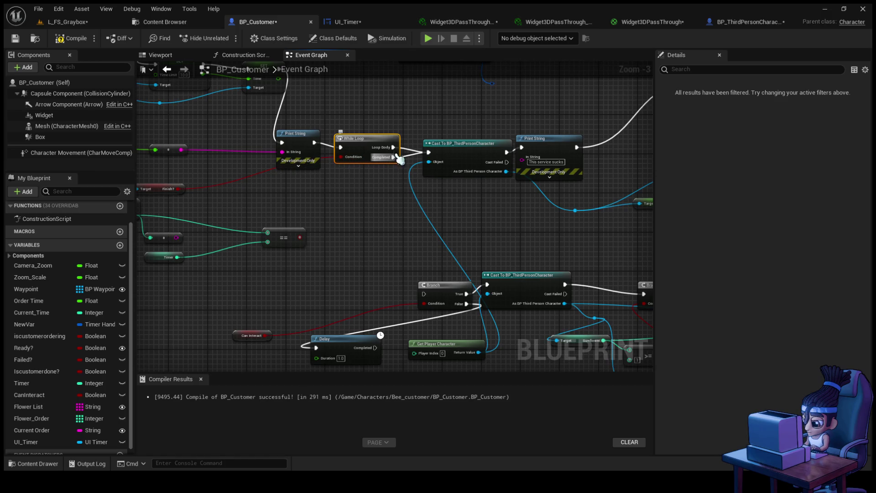
- Wire Loop Body into the lower Branch and Completed into Cast To BP_ThirdPersonCharacter, then compile
left_click(436, 151)
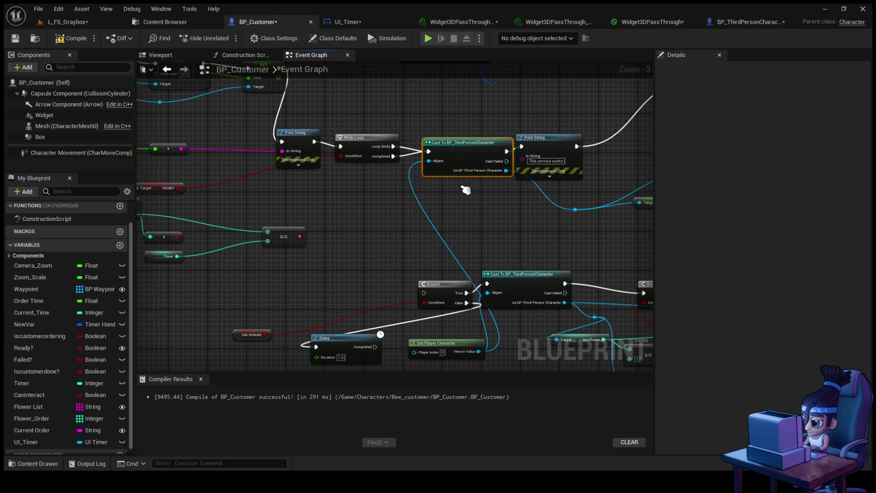
left_click_drag(363, 154, 363, 168)
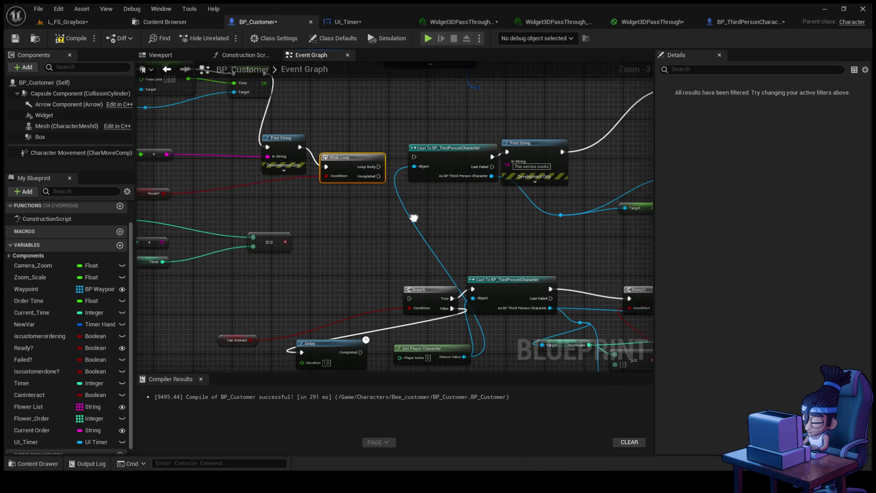
left_click_drag(381, 287, 375, 277)
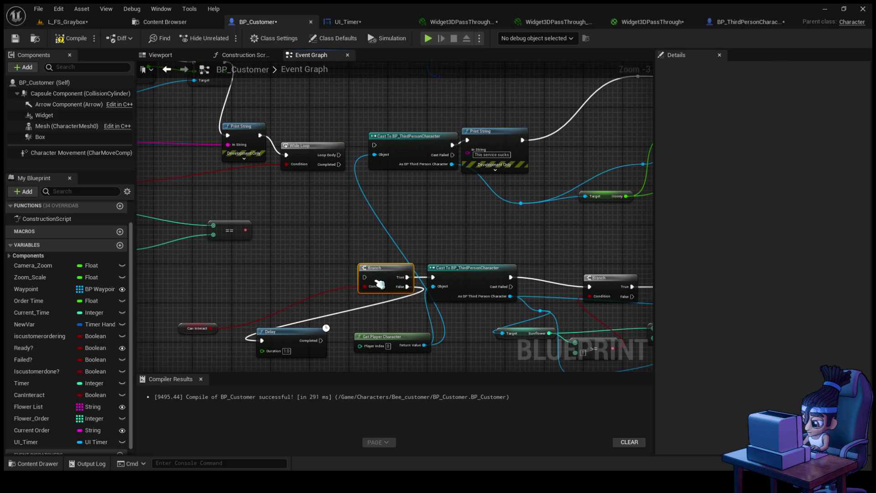
mouse_move(339, 155)
left_mouse_down()
mouse_move(365, 277)
mouse_move(354, 194)
mouse_move(374, 212)
mouse_move(372, 205)
left_mouse_up()
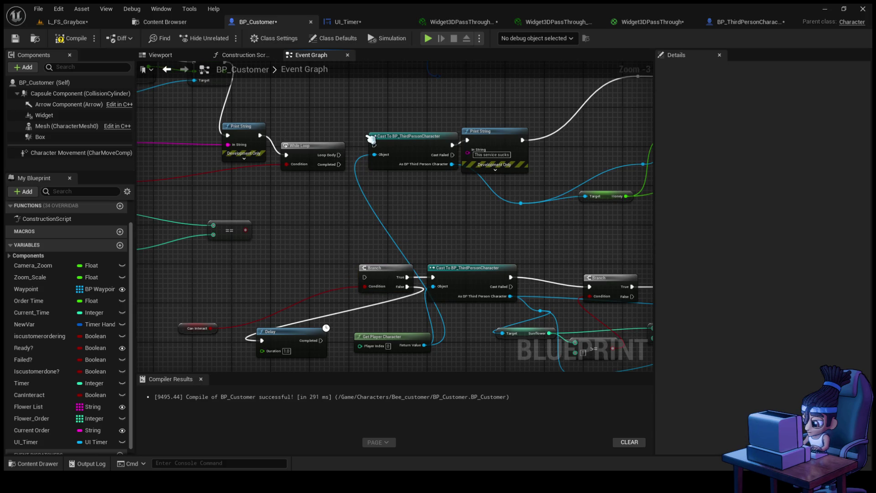
mouse_move(340, 155)
left_mouse_down()
mouse_move(358, 196)
mouse_move(364, 277)
left_mouse_up()
mouse_move(494, 257)
left_mouse_down()
mouse_move(434, 228)
mouse_move(473, 259)
left_mouse_up()
left_click_drag(318, 167, 354, 147)
left_click(66, 39)
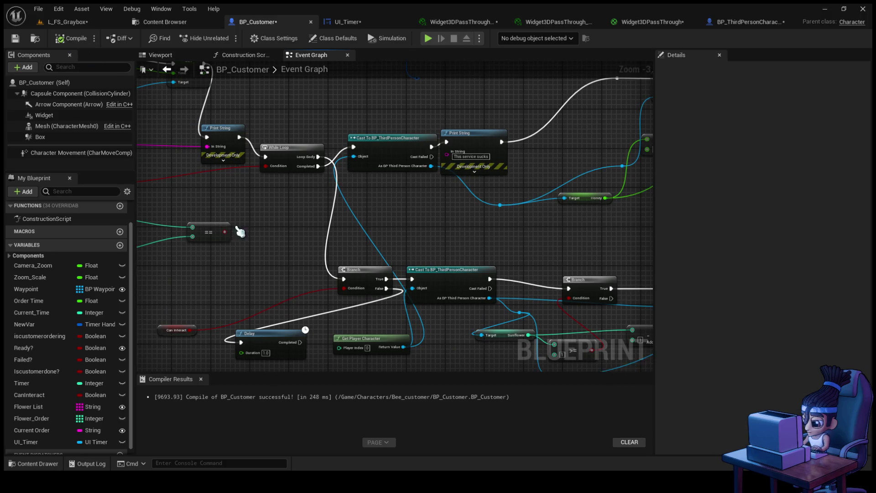
left_click(88, 22)
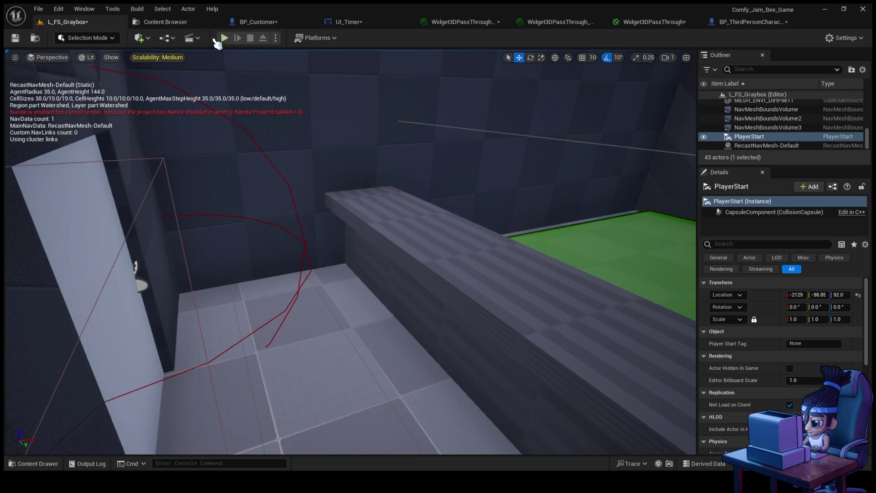
- Close the BP_Customer tab and run a first play test, walking the bee to the customer
left_click(280, 22)
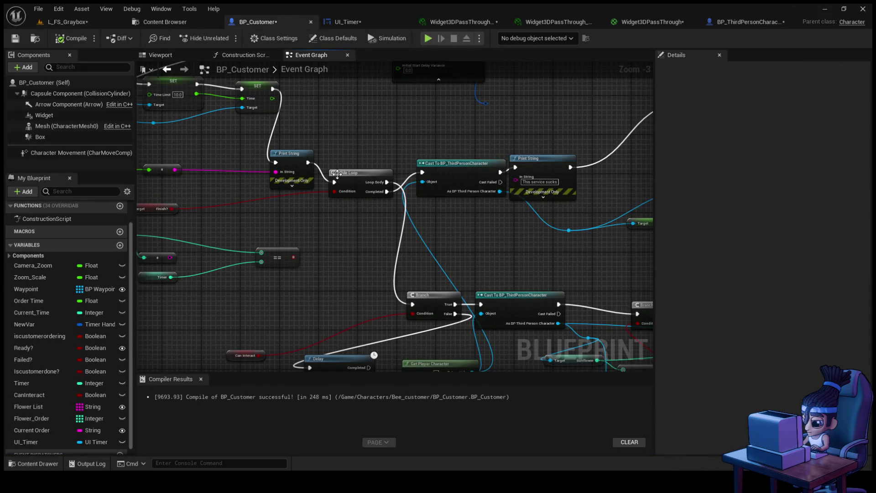
middle_click(285, 22)
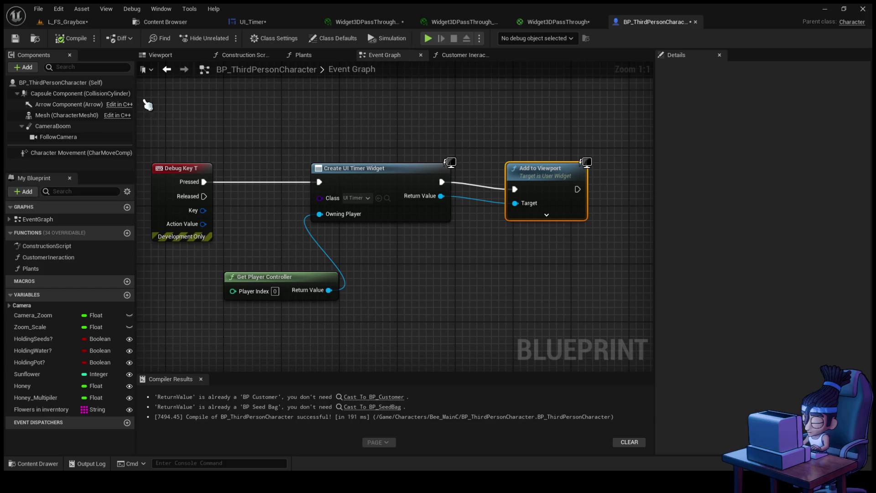
left_click(93, 21)
left_click(223, 41)
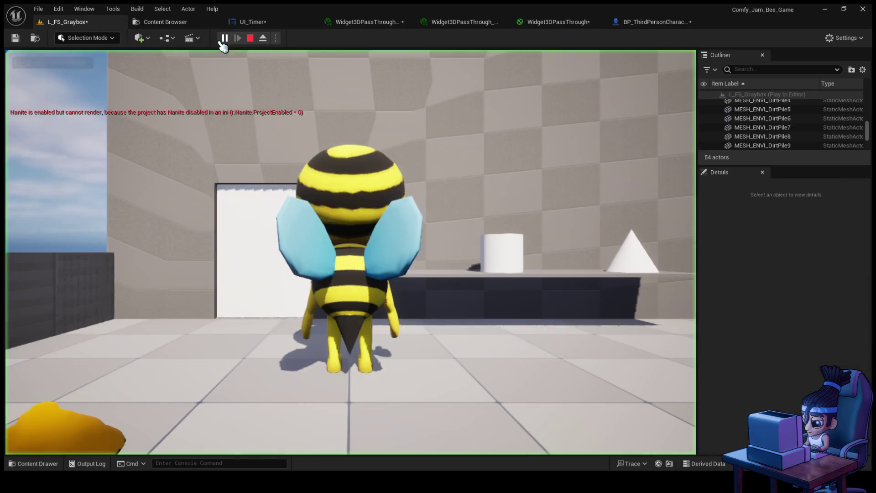
key("w")
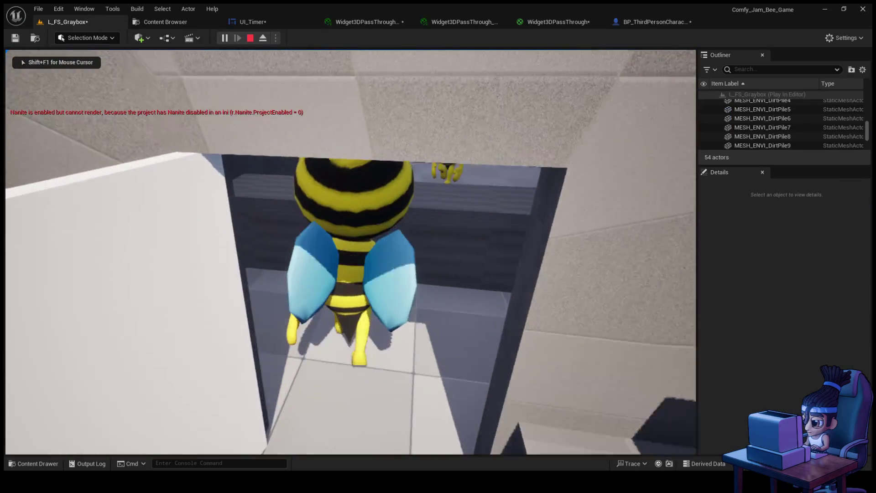
key("e")
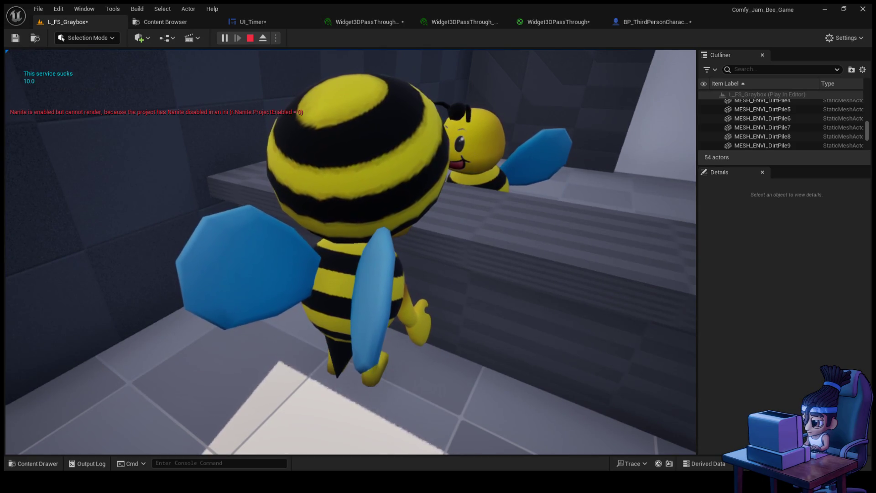
key("Escape")
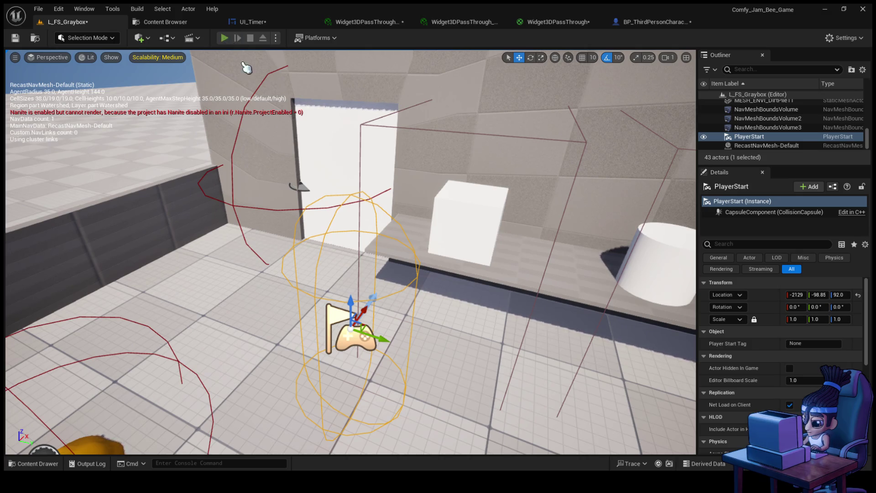
- Replay until the customer prints 'I'm ready to order', stop, then start a fresh session
left_click(224, 37)
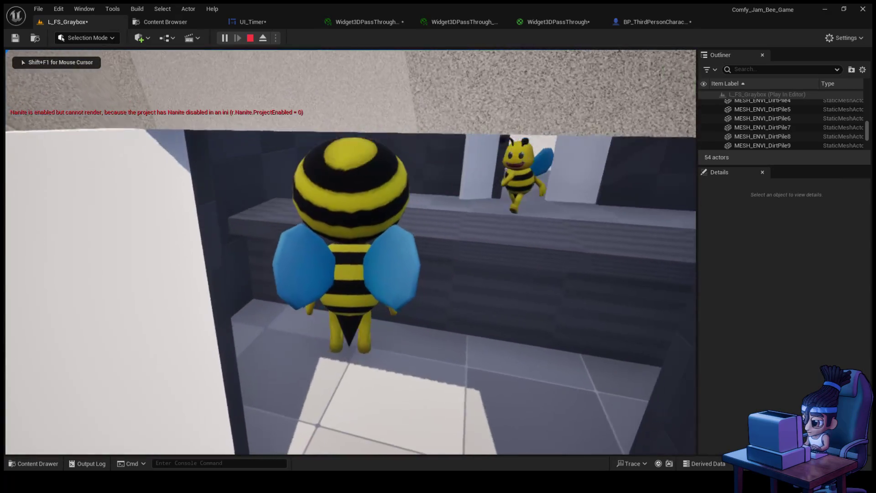
key("w")
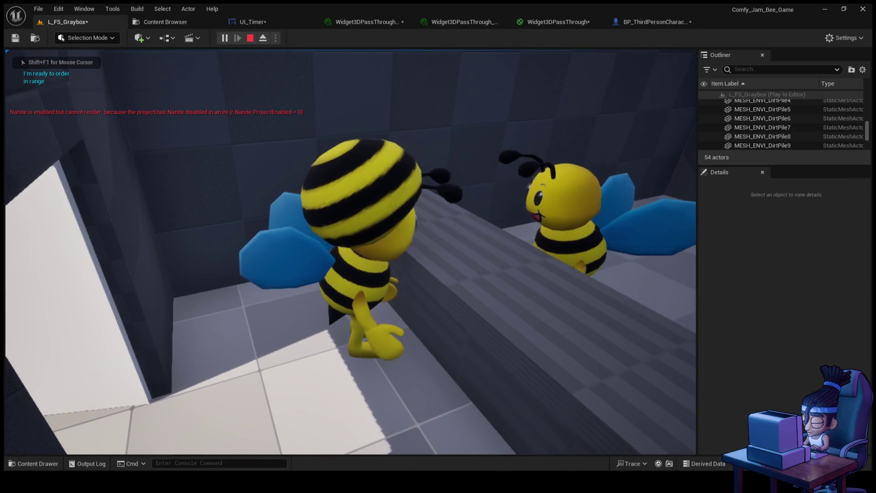
key("e")
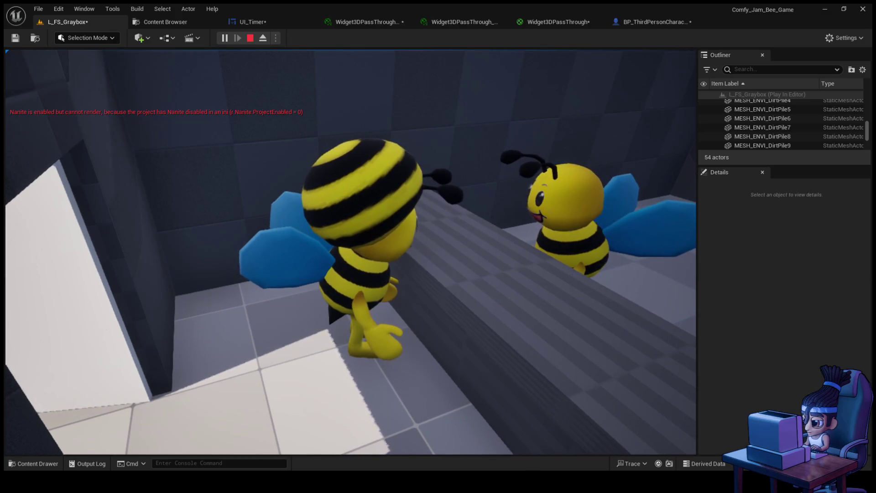
key("Pause")
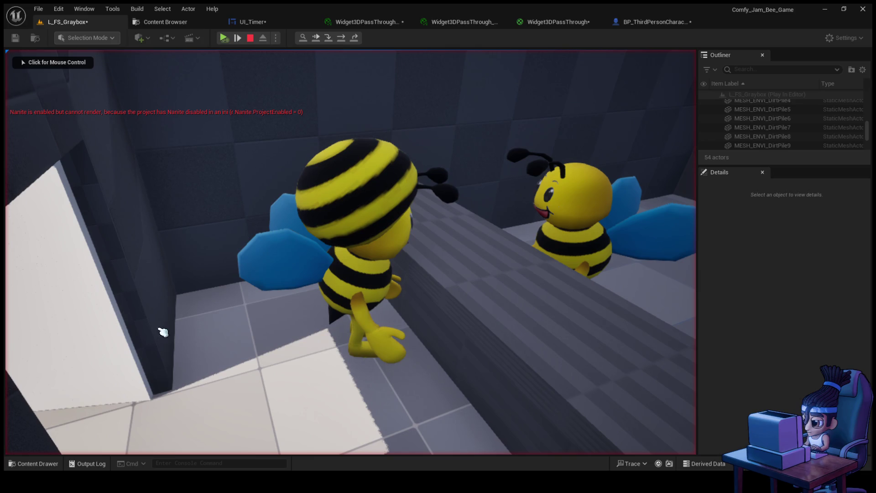
key("Escape")
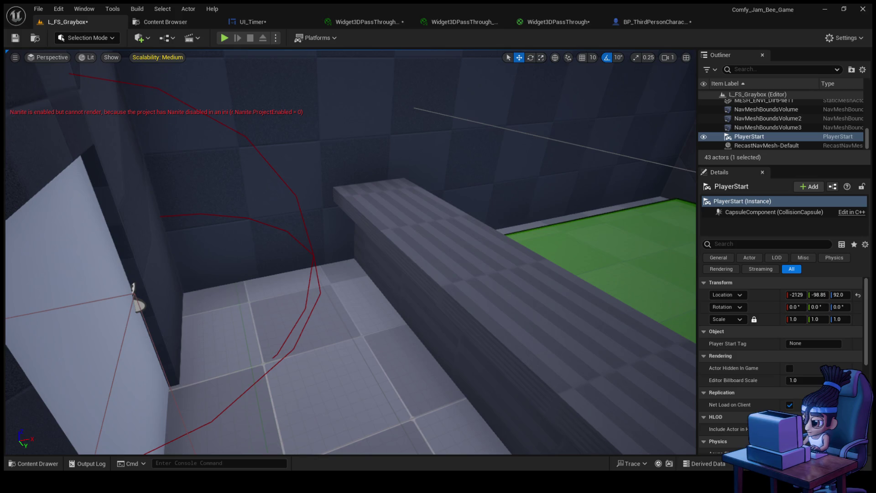
left_click(224, 37)
key("w")
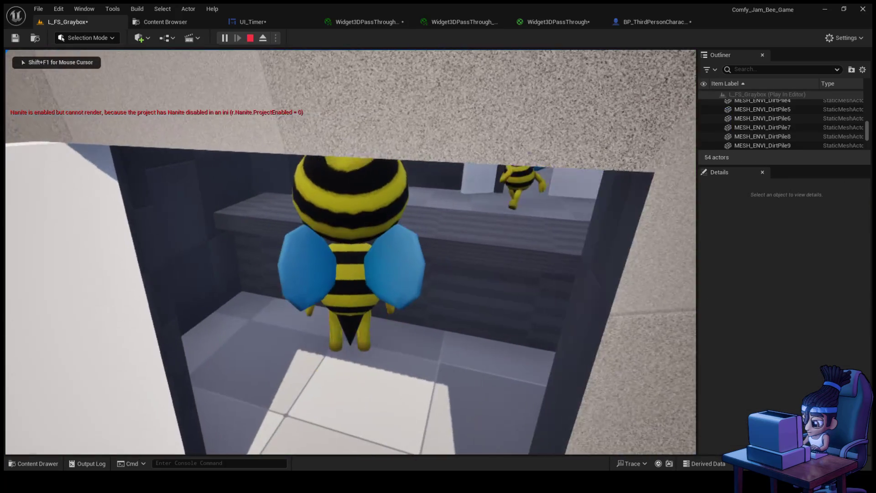
key("w")
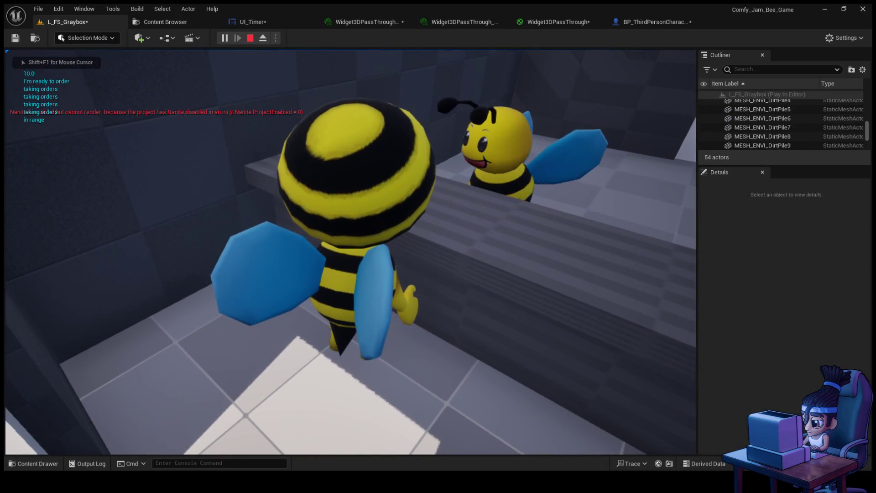
key("w")
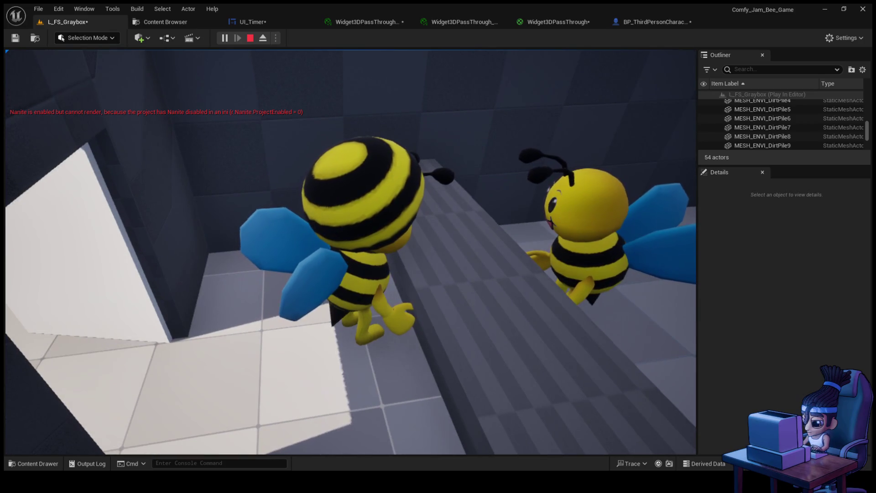
key("Escape")
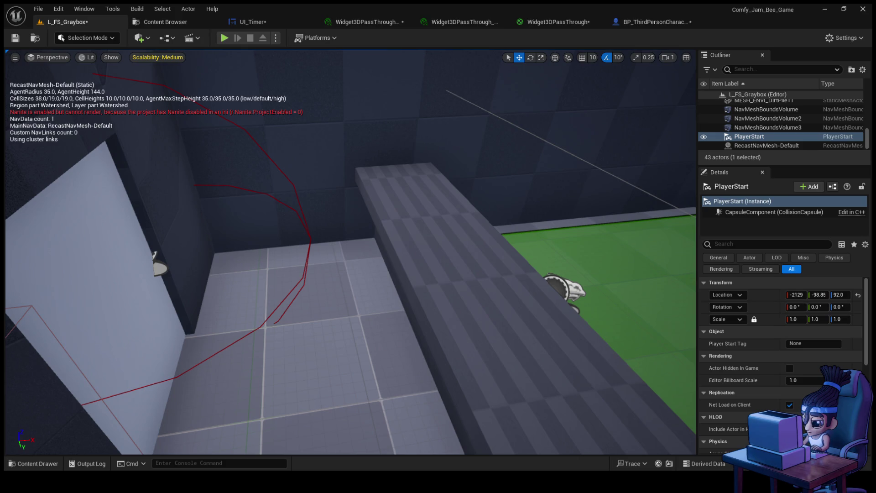
- In BP_Customer's graph, add a reroute point on the blue Target wire near the honey check
left_click(178, 25)
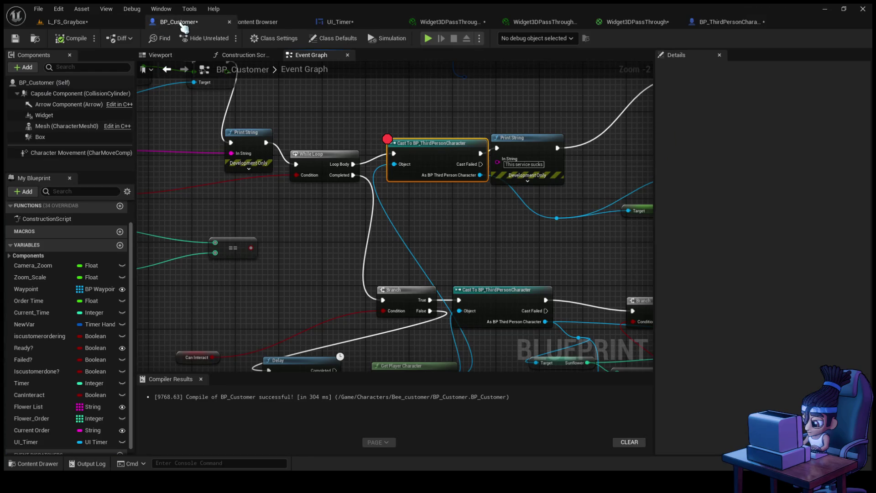
left_click_drag(255, 233, 335, 234)
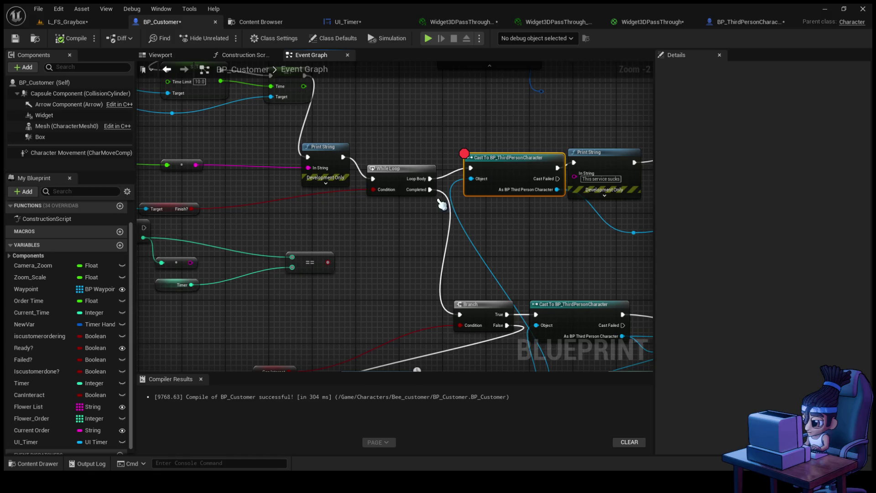
left_click_drag(321, 216, 279, 212)
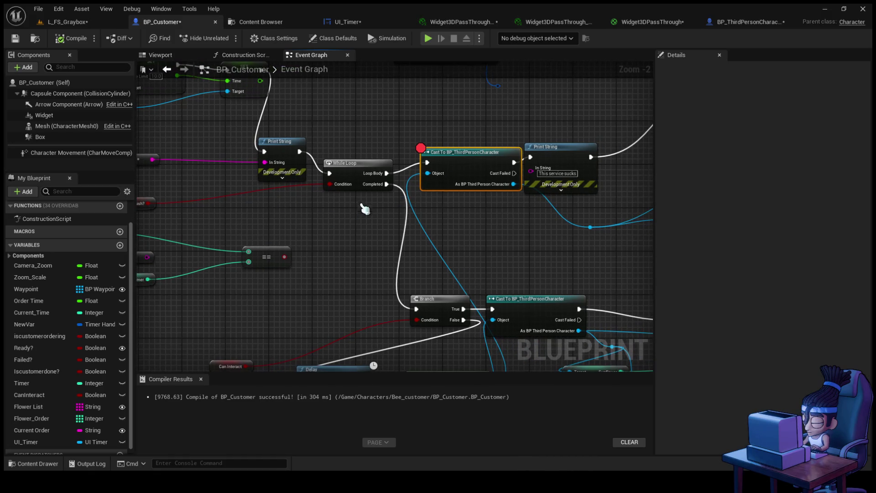
left_click_drag(359, 214, 244, 239)
scroll(359, 233, "down", 1)
mouse_move(359, 233)
left_mouse_down()
mouse_move(622, 253)
mouse_move(539, 242)
mouse_move(525, 191)
mouse_move(345, 214)
mouse_move(218, 199)
left_mouse_up()
left_click_drag(410, 194, 307, 247)
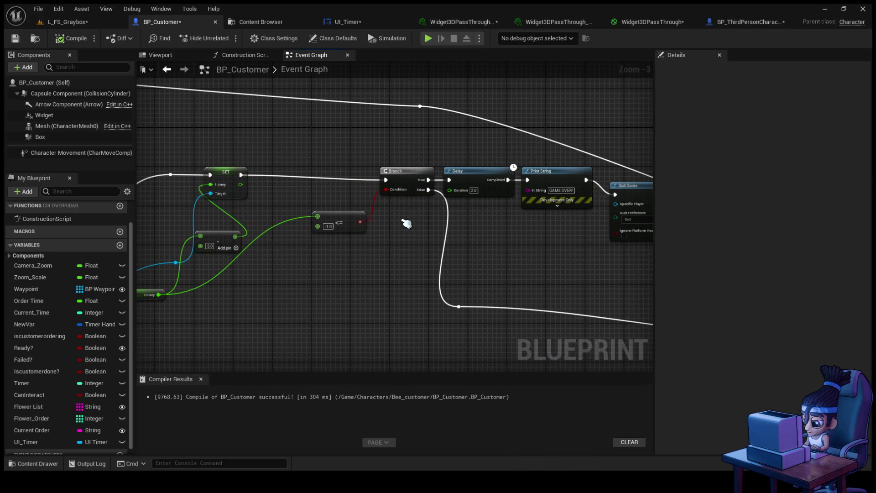
mouse_move(420, 225)
left_mouse_down()
mouse_move(361, 182)
mouse_move(365, 234)
mouse_move(384, 237)
mouse_move(428, 197)
left_mouse_up()
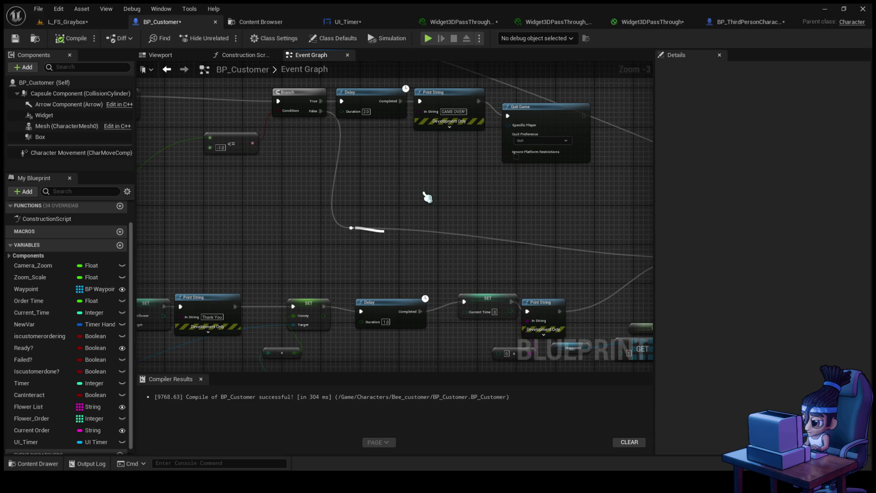
scroll(428, 197, "down", 3)
scroll(464, 220, "up", 2)
scroll(487, 221, "down", 1)
scroll(274, 211, "up", 1)
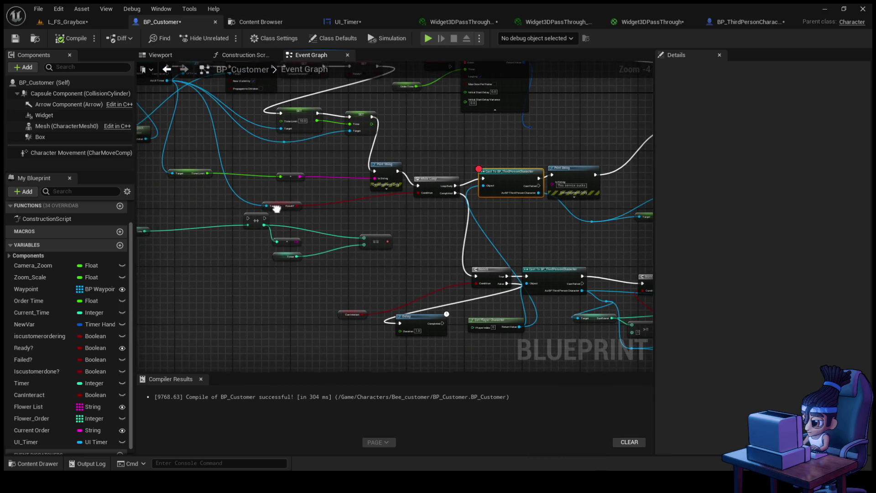
double_click(255, 224)
left_click_drag(256, 223, 243, 216)
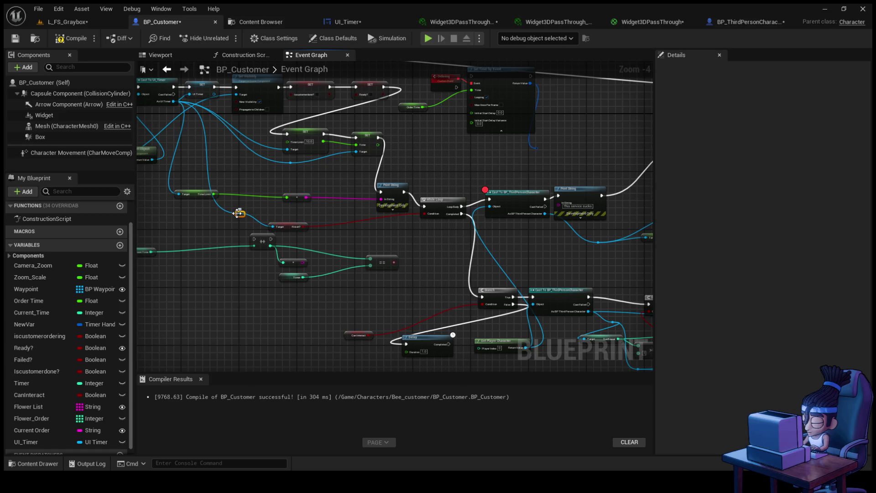
- Add a SET Finish? node below the Branch and wire the Branch's False output into it
mouse_move(245, 219)
left_mouse_down()
mouse_move(395, 219)
mouse_move(602, 254)
mouse_move(524, 249)
mouse_move(415, 266)
mouse_move(384, 240)
left_mouse_up()
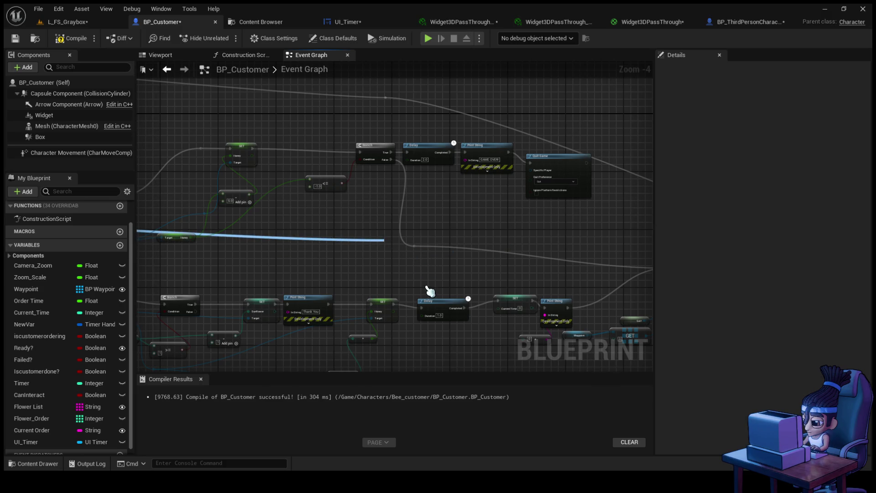
left_click(424, 246)
left_click_drag(404, 245, 441, 245)
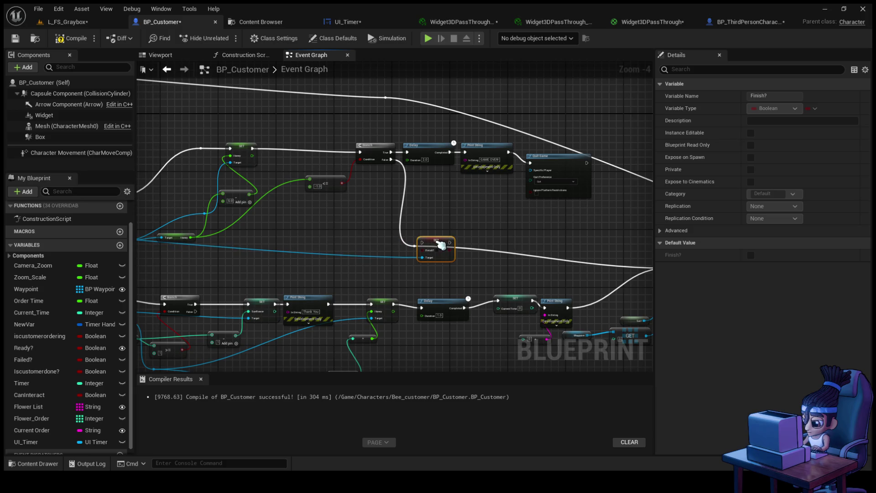
mouse_move(391, 159)
left_mouse_down()
mouse_move(423, 252)
mouse_move(431, 248)
mouse_move(374, 246)
mouse_move(414, 246)
left_mouse_up()
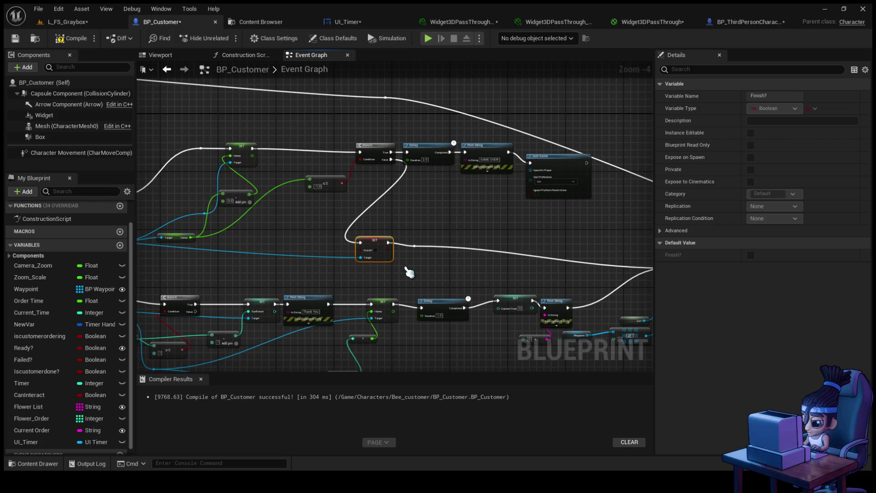
left_click_drag(227, 186, 292, 346)
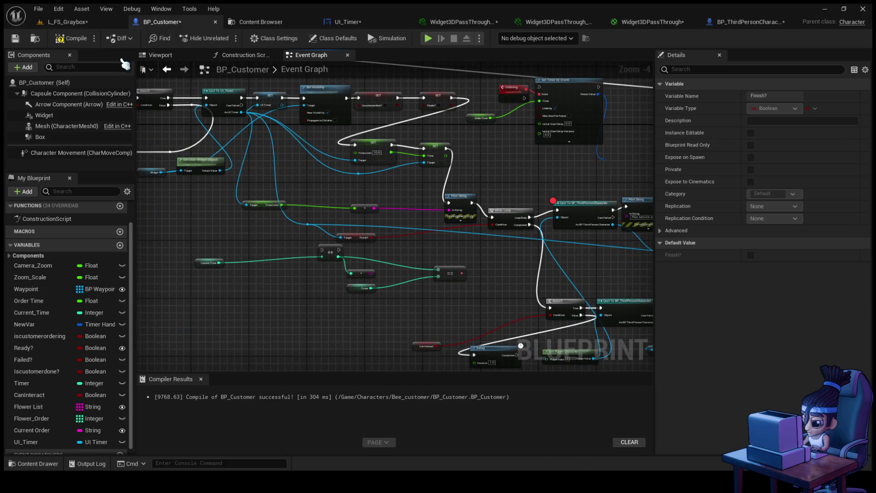
- Compile, delete the While Loop, and discard a trial For Each Loop off Print String
left_click(69, 38)
scroll(461, 222, "up", 3)
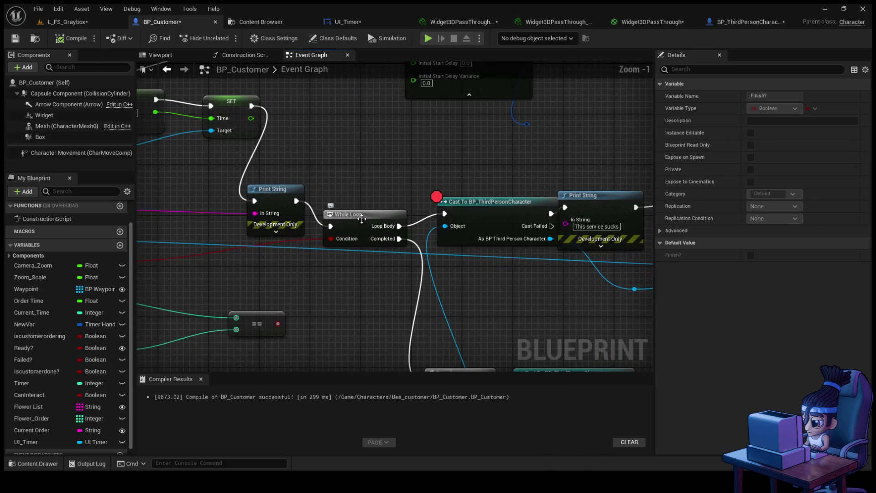
left_click(361, 218)
key("Delete")
scroll(400, 231, "down", 2)
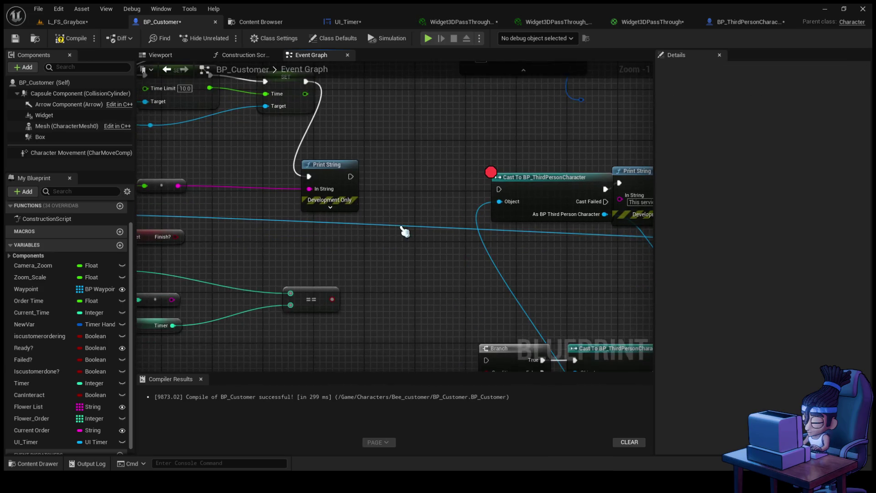
mouse_move(322, 170)
left_mouse_down()
mouse_move(380, 189)
mouse_move(445, 159)
left_mouse_up()
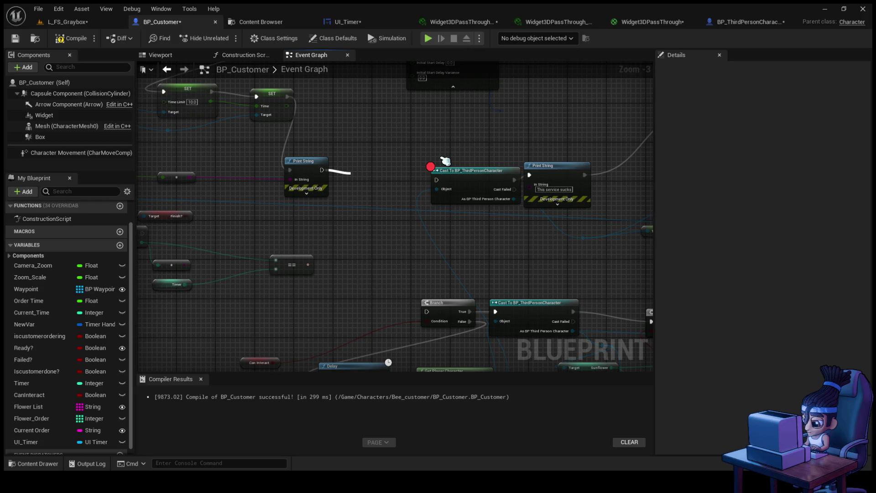
left_click(445, 159)
scroll(436, 116, "up", 2)
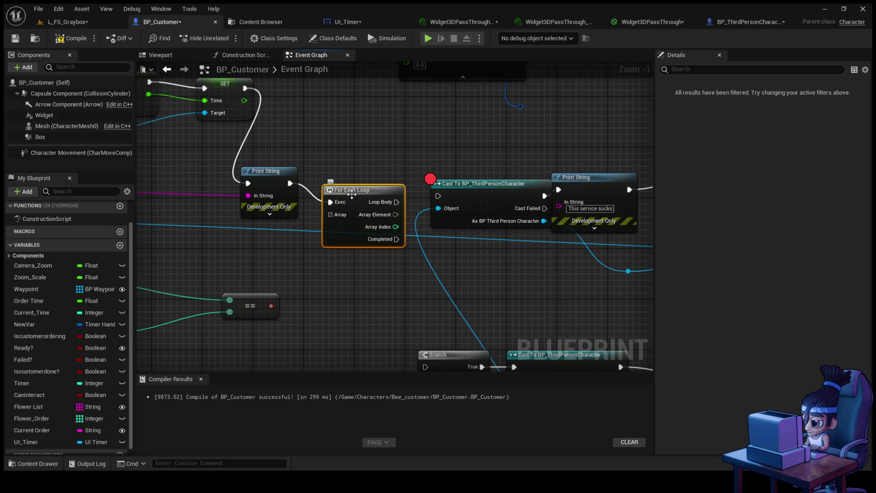
key("Delete")
mouse_move(289, 183)
left_mouse_down()
mouse_move(339, 194)
mouse_move(393, 265)
left_mouse_up()
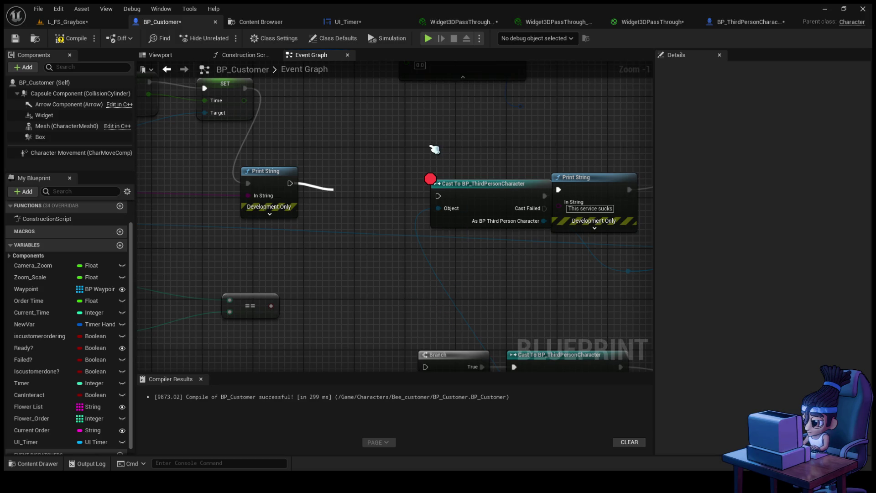
key("Escape")
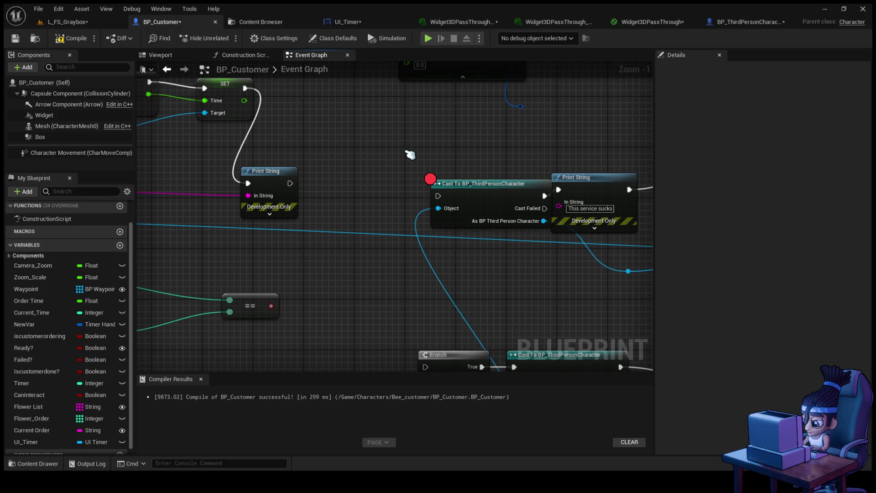
- Wire Print String into a new Branch using Failed? as its Condition
left_click_drag(395, 198, 190, 217)
scroll(215, 223, "down", 5)
left_click_drag(238, 231, 359, 247)
scroll(345, 277, "up", 2)
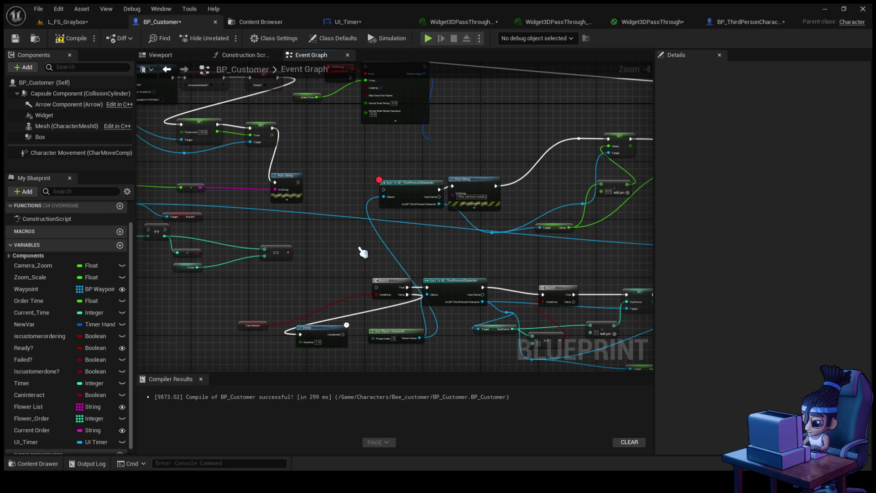
left_click_drag(362, 251, 375, 227)
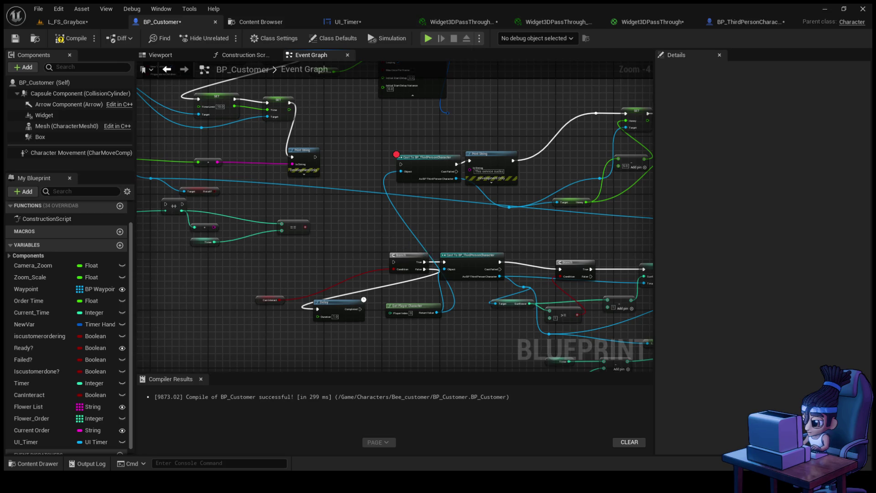
left_click_drag(427, 256, 363, 199)
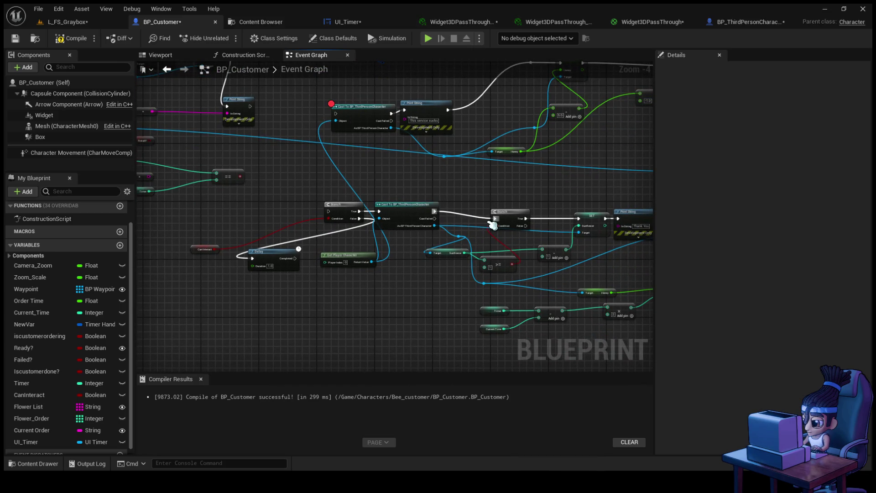
left_click_drag(237, 161, 269, 222)
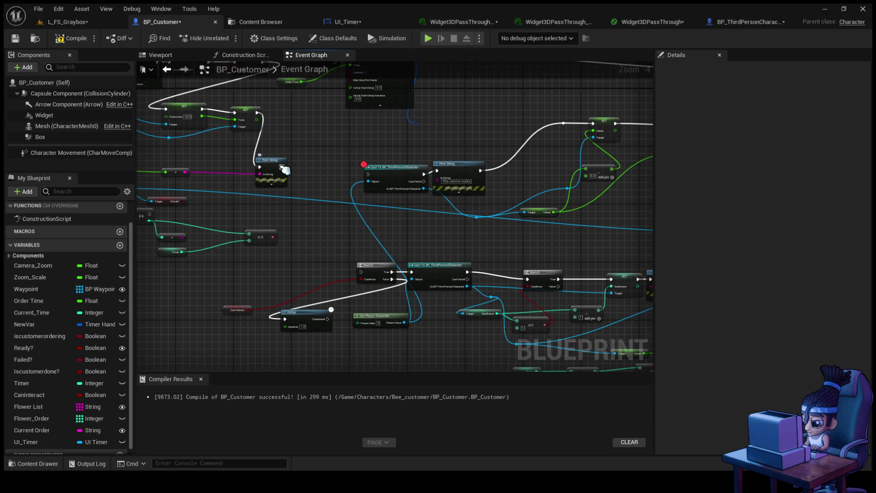
mouse_move(283, 167)
left_mouse_down()
mouse_move(329, 169)
mouse_move(367, 141)
left_mouse_up()
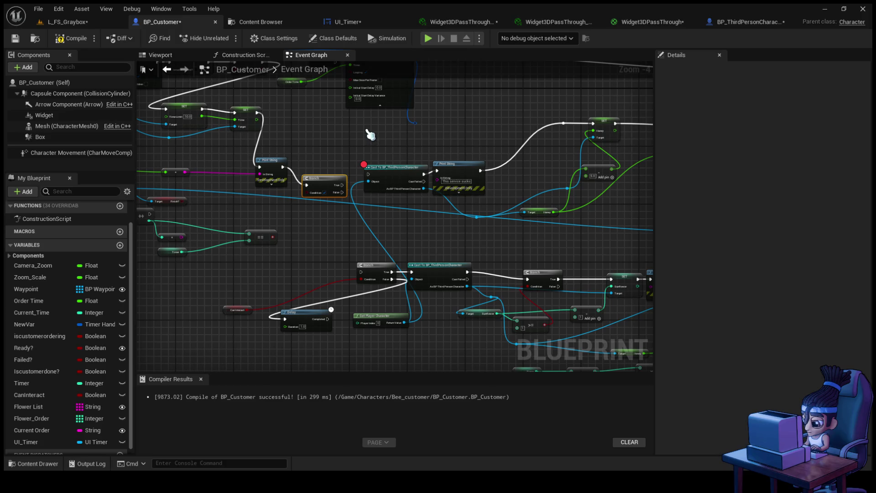
mouse_move(182, 207)
left_mouse_down()
mouse_move(256, 192)
mouse_move(315, 185)
mouse_move(314, 194)
left_mouse_up()
mouse_move(558, 286)
left_mouse_down()
mouse_move(297, 196)
mouse_move(307, 185)
left_mouse_up()
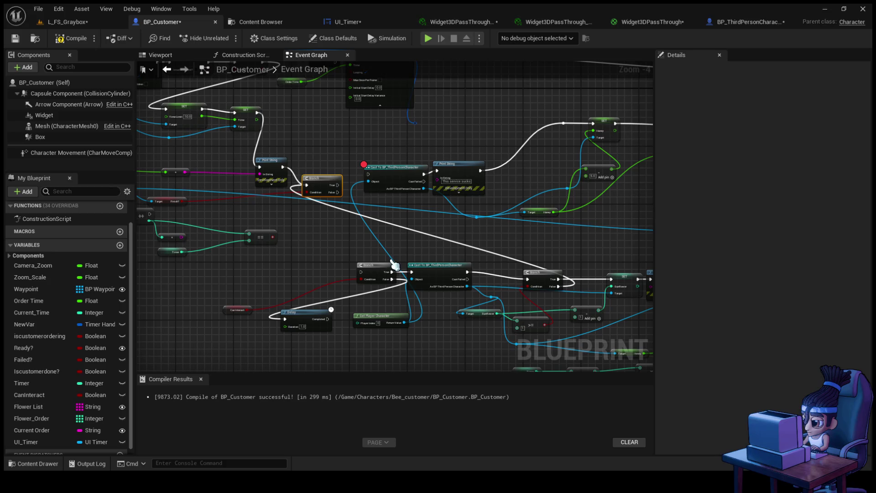
left_click_drag(395, 266, 391, 203)
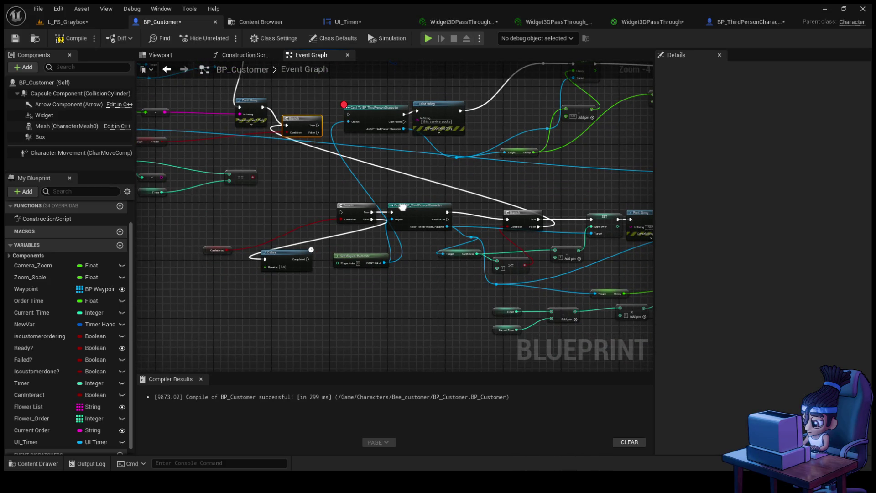
left_click(82, 23)
- Play the level, walk the bee through the doorway to the customer, then stop and reopen BP_Customer
left_click(226, 38)
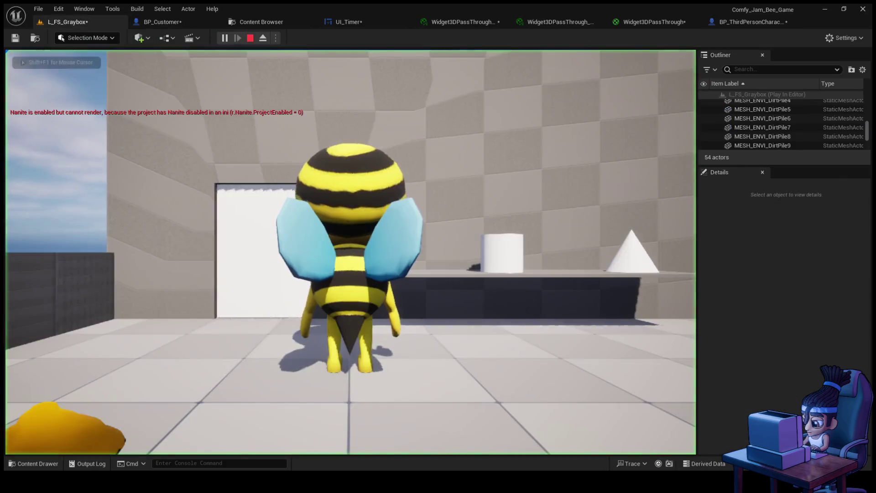
key("w")
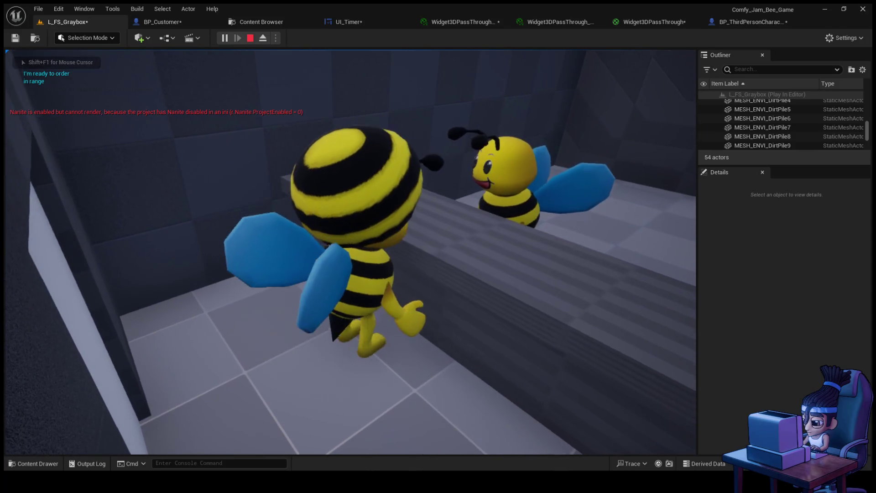
key("e")
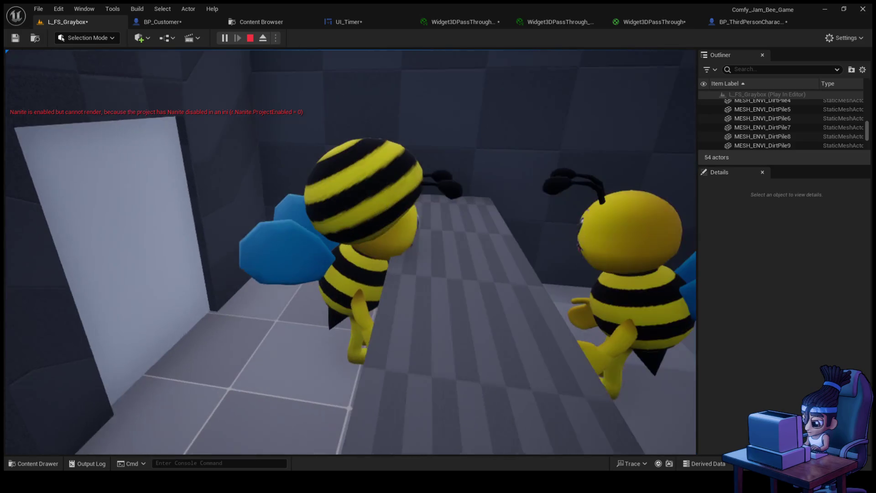
key("Escape")
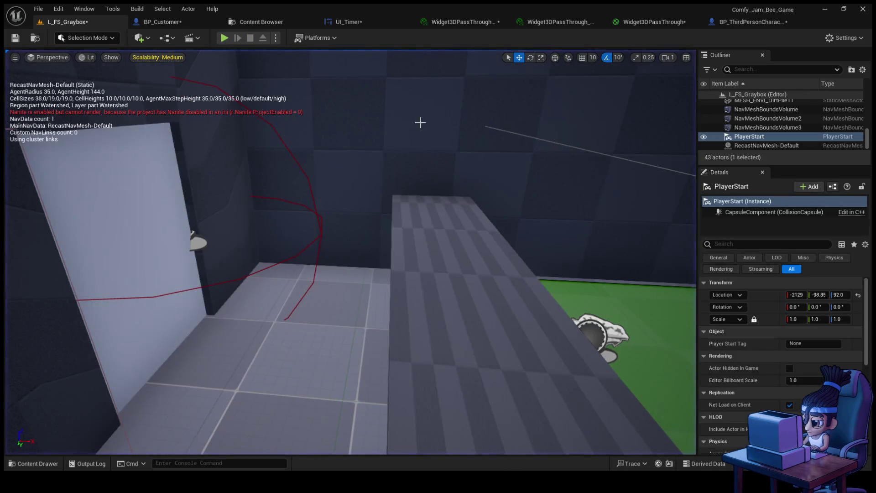
left_click(162, 22)
- Link the upper Branch's False pin to the lower Branch's exec input, recompile, and play with Alt+P
scroll(463, 256, "up", 4)
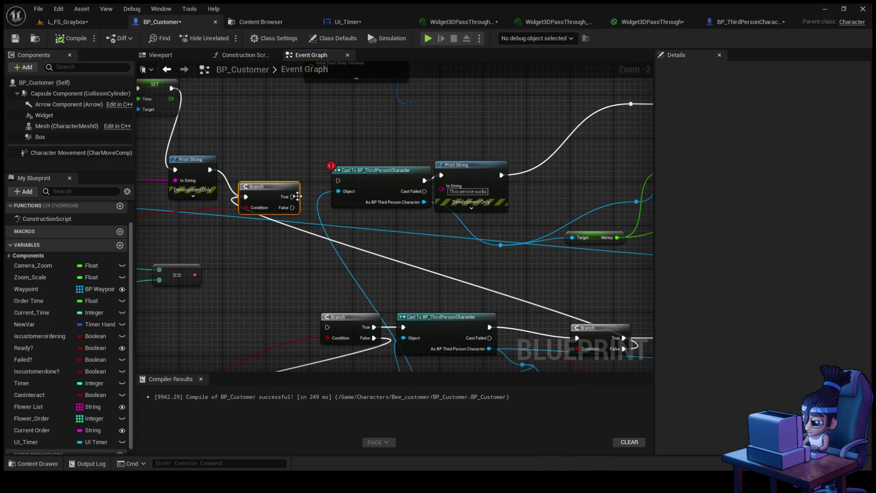
mouse_move(292, 196)
left_mouse_down()
mouse_move(336, 192)
mouse_move(338, 181)
left_mouse_up()
left_click_drag(294, 208, 327, 327)
mouse_move(334, 273)
left_mouse_down()
mouse_move(252, 213)
mouse_move(445, 256)
left_mouse_up()
left_click(73, 39)
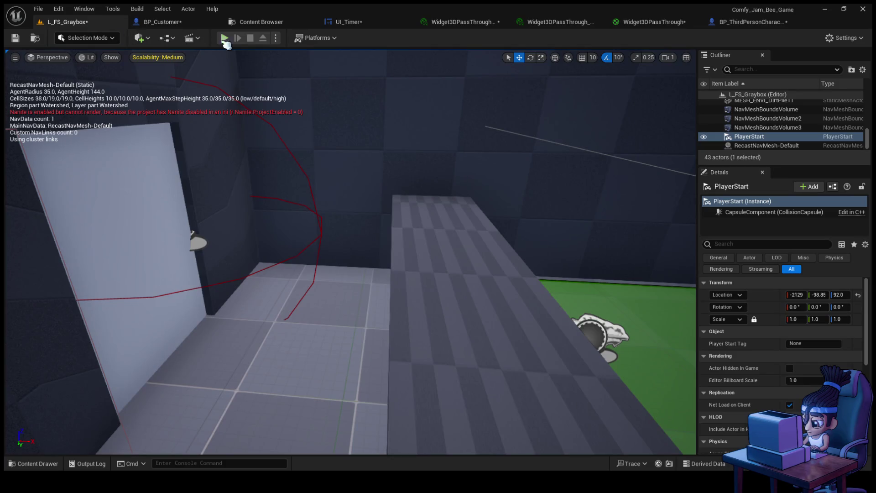
key("alt+p")
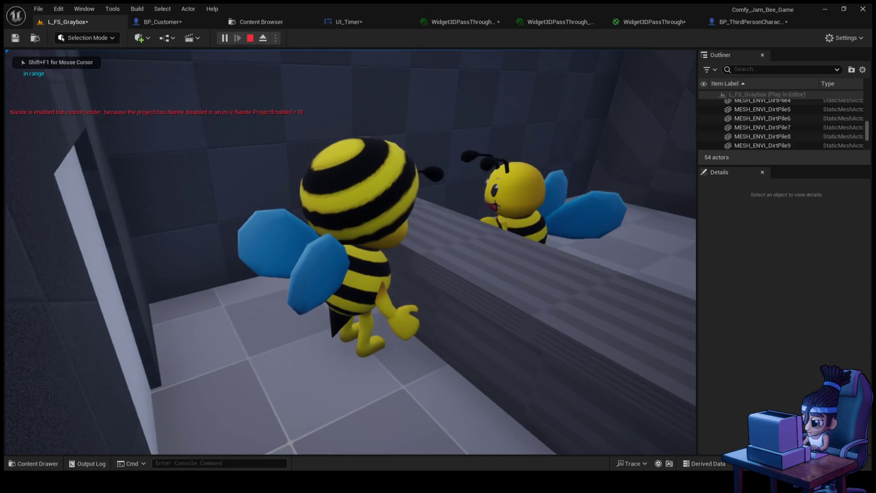
key("e")
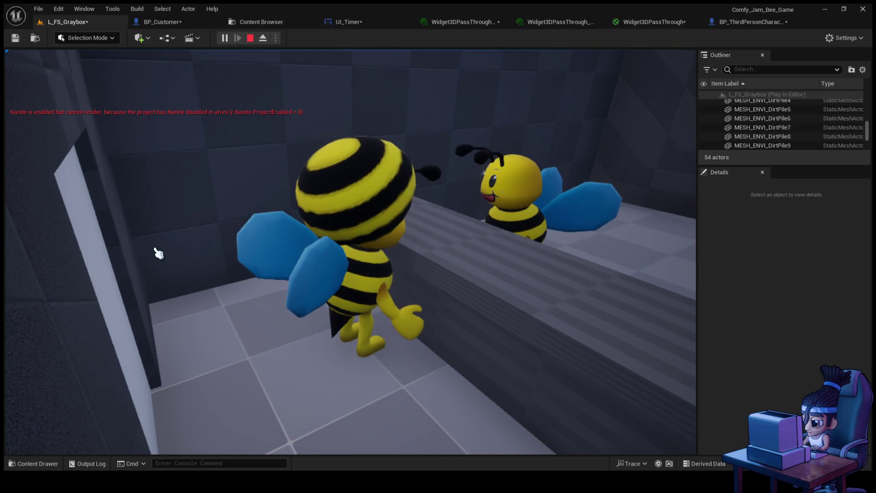
key("Escape")
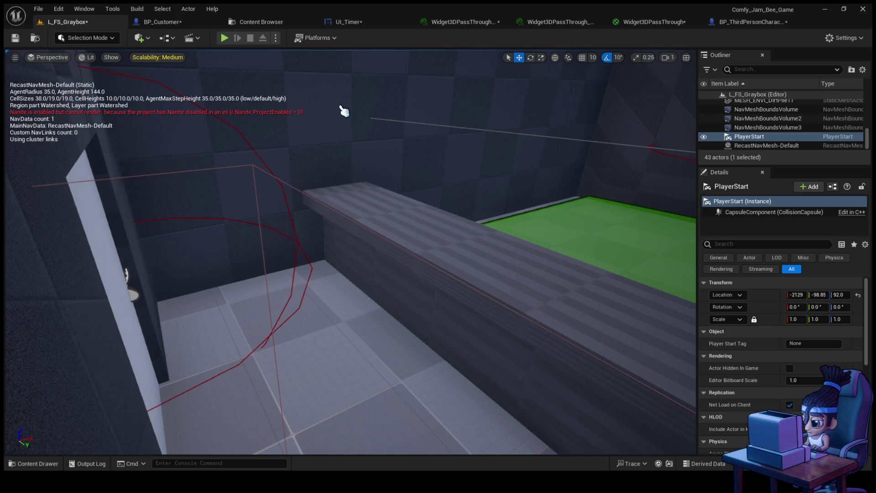
key("ctrl+Tab")
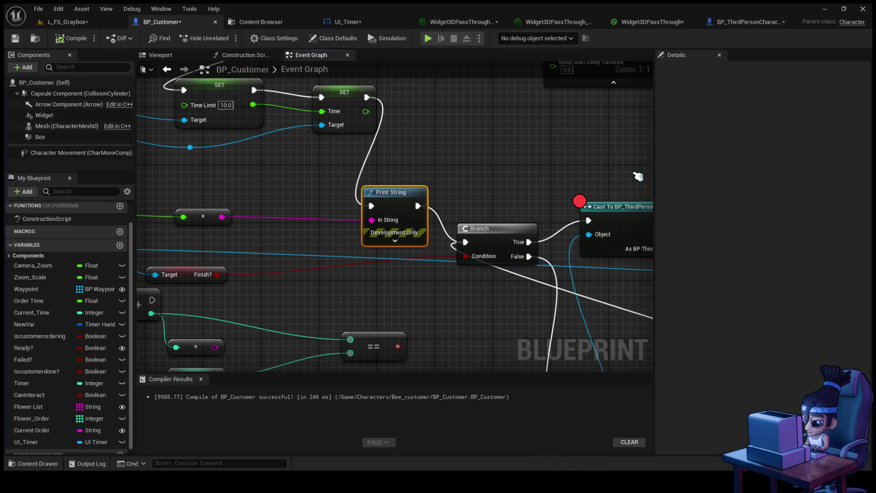
- Delete the Print String following SET Time and connect SET Time's exec directly to the Branch
mouse_move(409, 191)
left_mouse_down()
mouse_move(348, 145)
mouse_move(455, 205)
mouse_move(471, 255)
left_mouse_up()
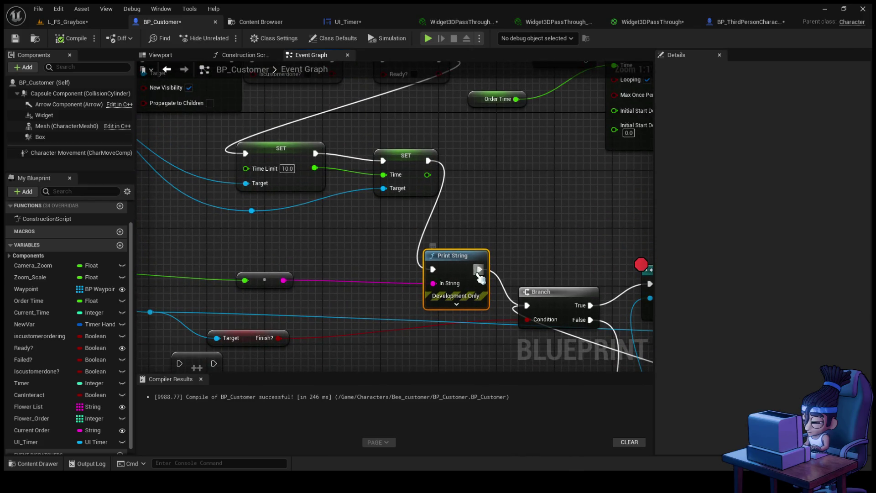
key("Delete")
mouse_move(426, 161)
left_mouse_down()
mouse_move(527, 305)
mouse_move(445, 278)
mouse_move(338, 168)
mouse_move(464, 246)
left_mouse_up()
- Recompile, play the level walking the bee to the counter customer, then stop and return to BP_Customer
left_click(73, 38)
left_click(68, 22)
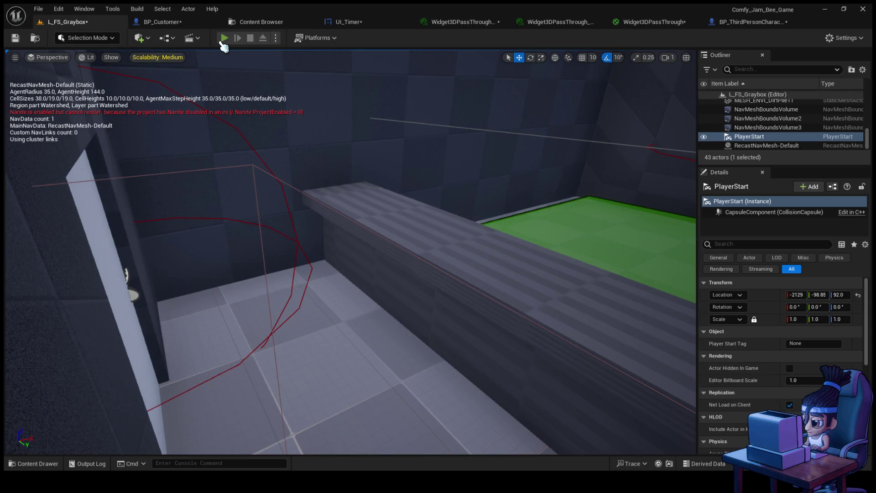
left_click(224, 39)
key("w")
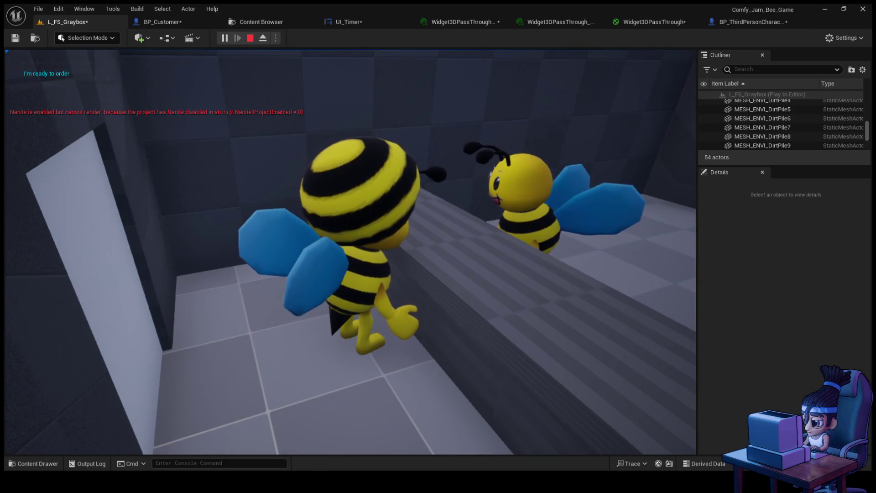
key("w")
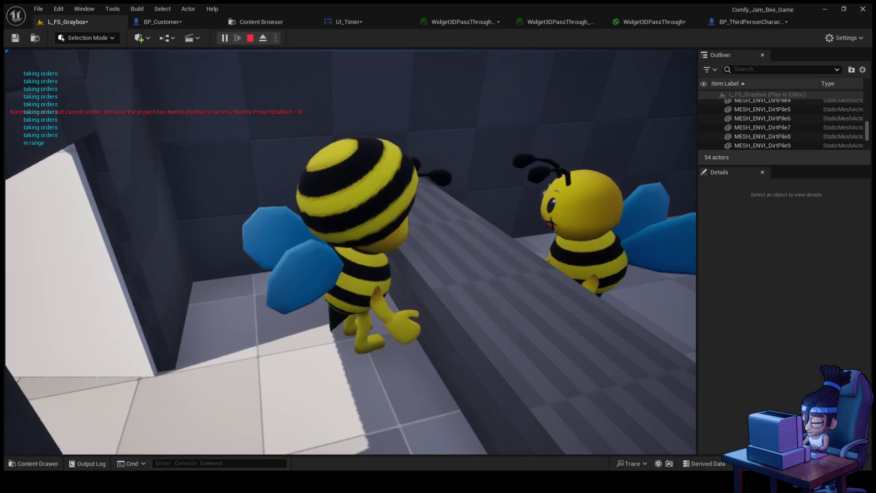
key("Escape")
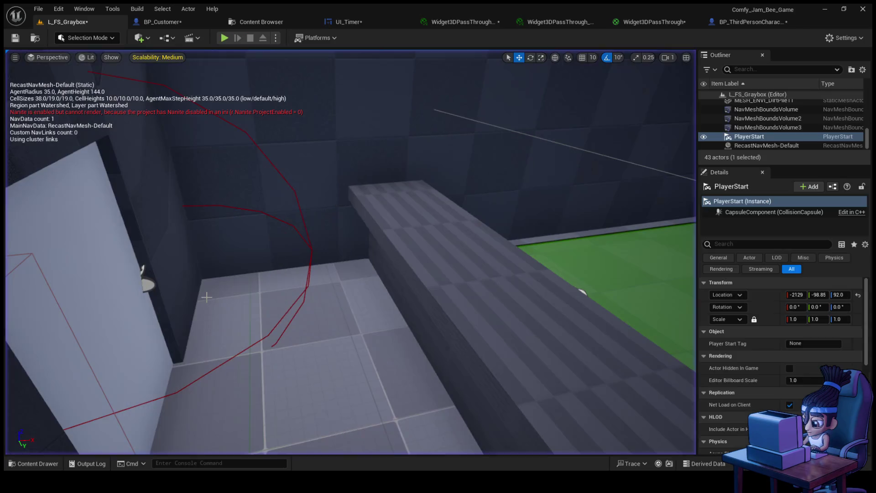
key("ctrl+Tab")
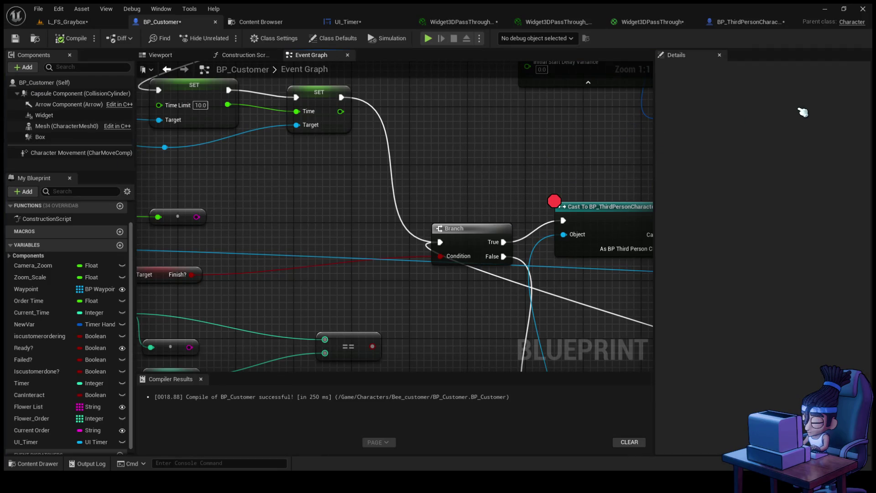
- Attach a Delay with Duration 2.0 to the right Branch's False output
scroll(437, 314, "down", 2)
mouse_move(388, 284)
left_mouse_down()
mouse_move(303, 190)
mouse_move(459, 214)
mouse_move(424, 225)
left_mouse_up()
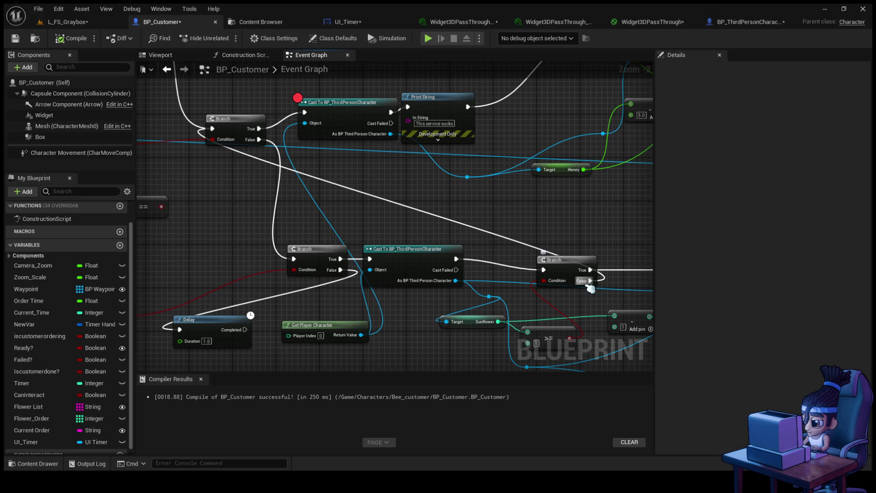
mouse_move(589, 283)
left_mouse_down()
mouse_move(413, 199)
mouse_move(388, 202)
left_mouse_up()
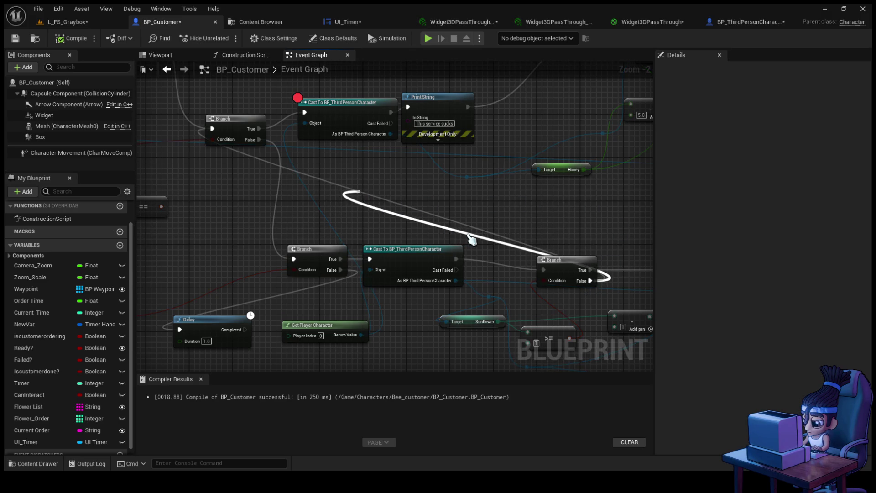
left_click_drag(393, 313, 361, 192)
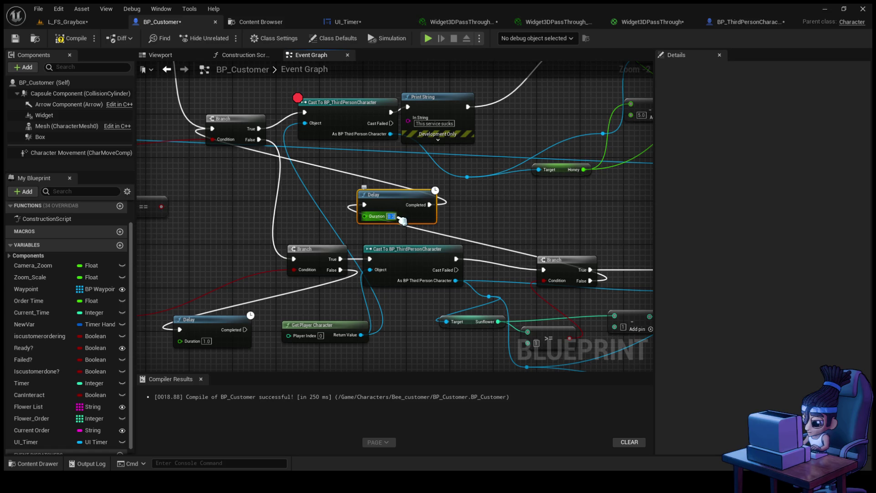
type("2")
key("Return")
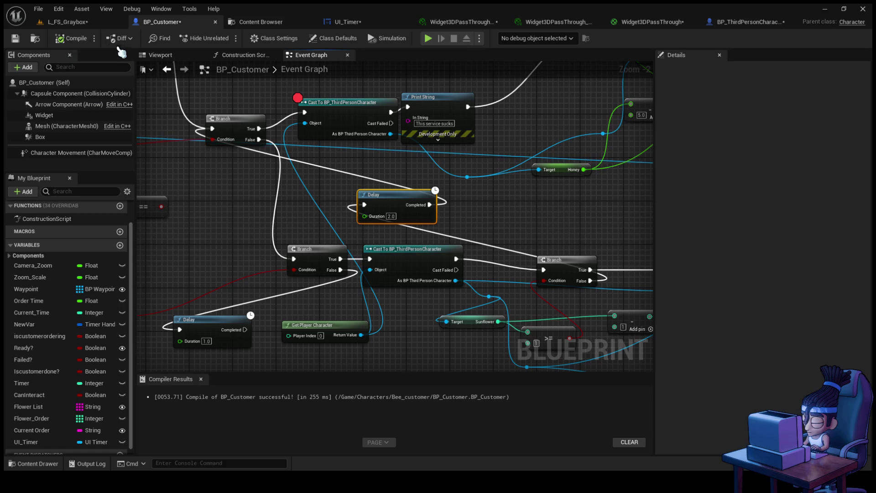
left_click(84, 27)
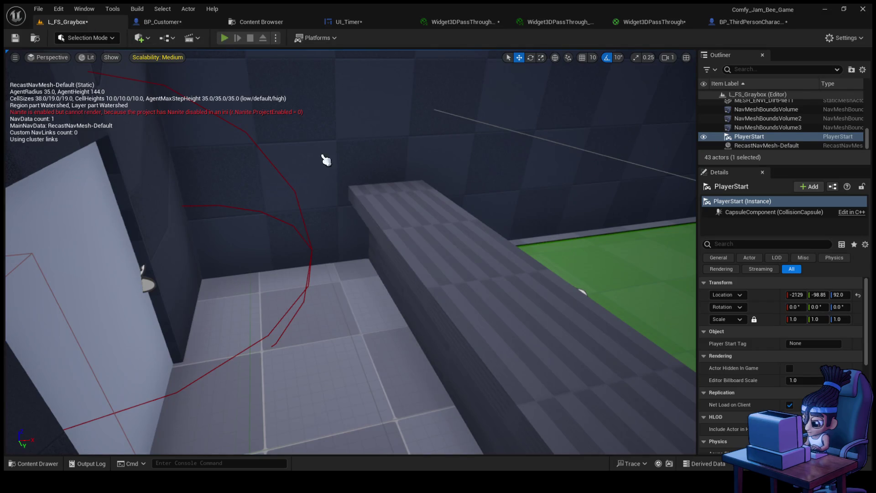
key("alt+p")
key("w")
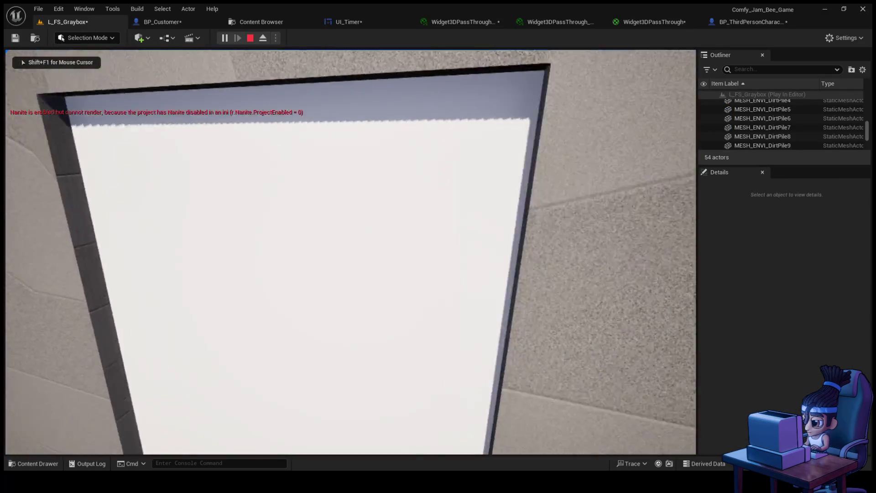
key("w")
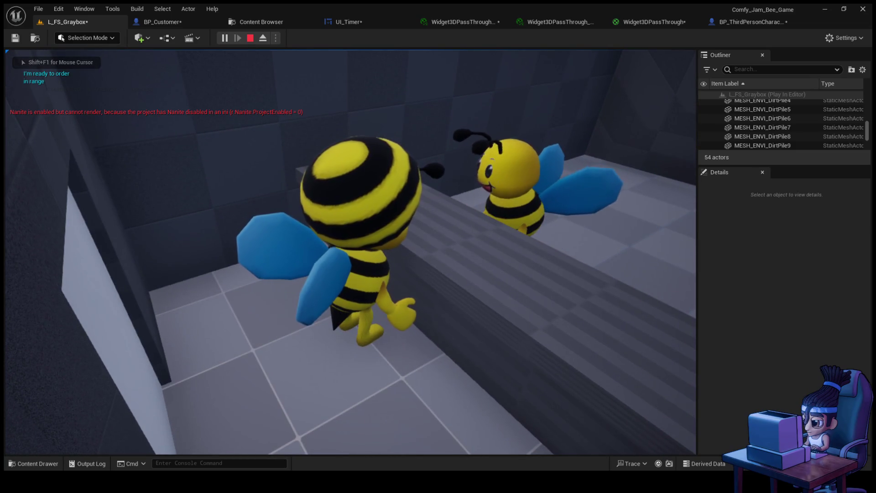
key("e")
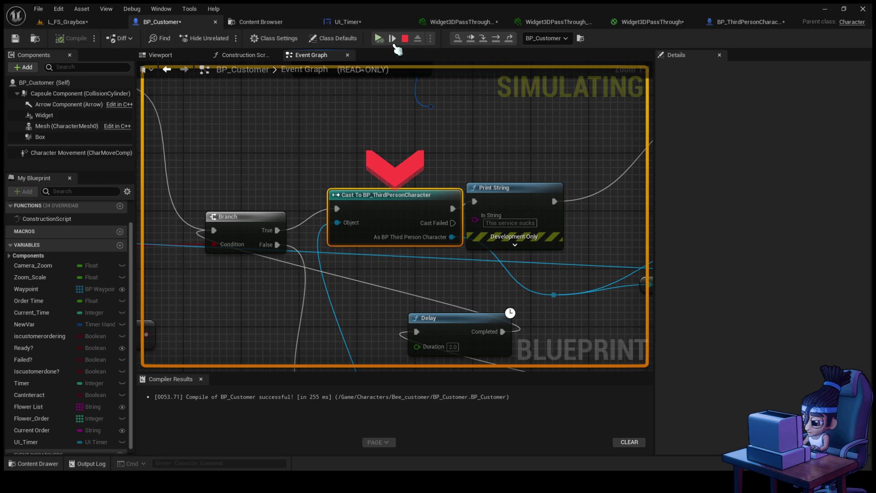
left_click(378, 39)
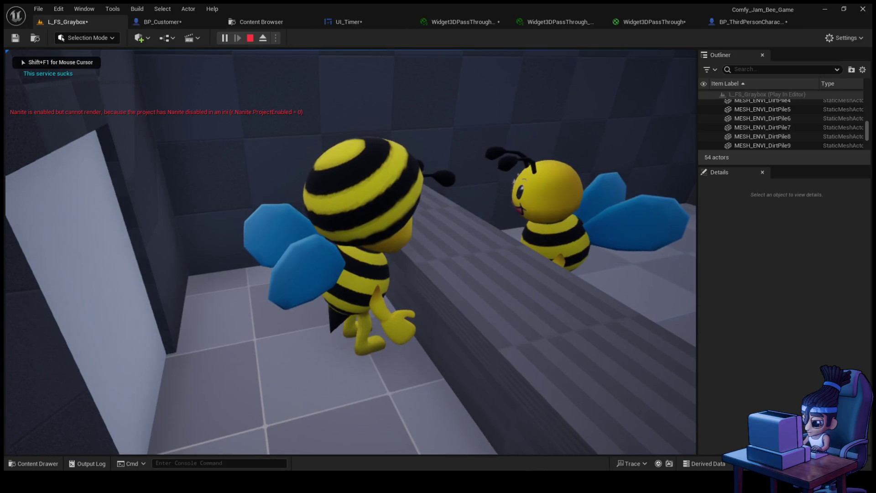
key("Escape")
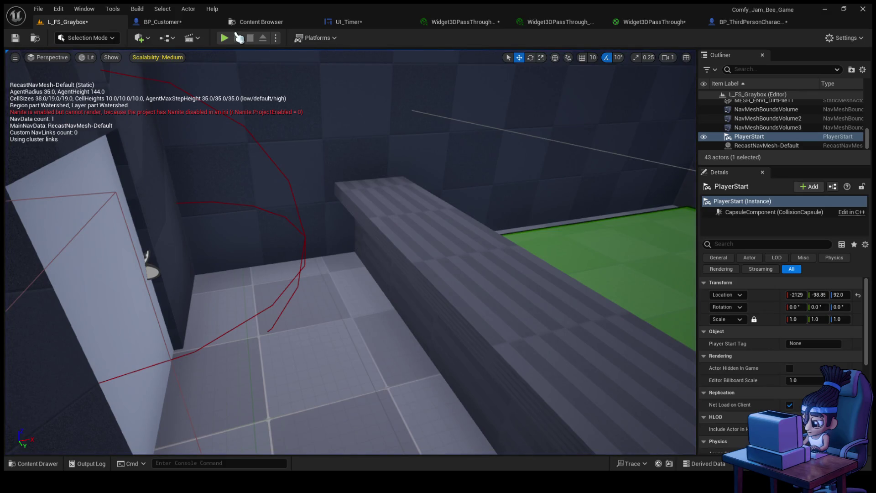
- Start a play test, steer the bee to the customer, then step out of its range
left_click(225, 38)
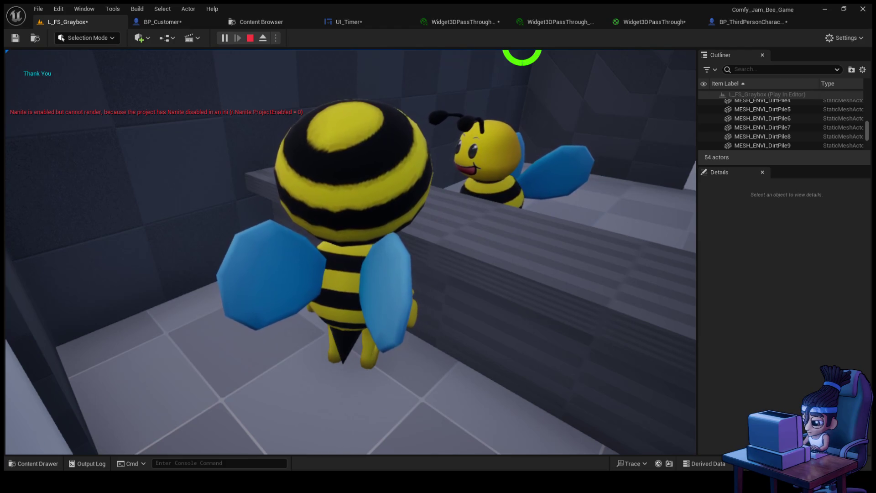
key("d")
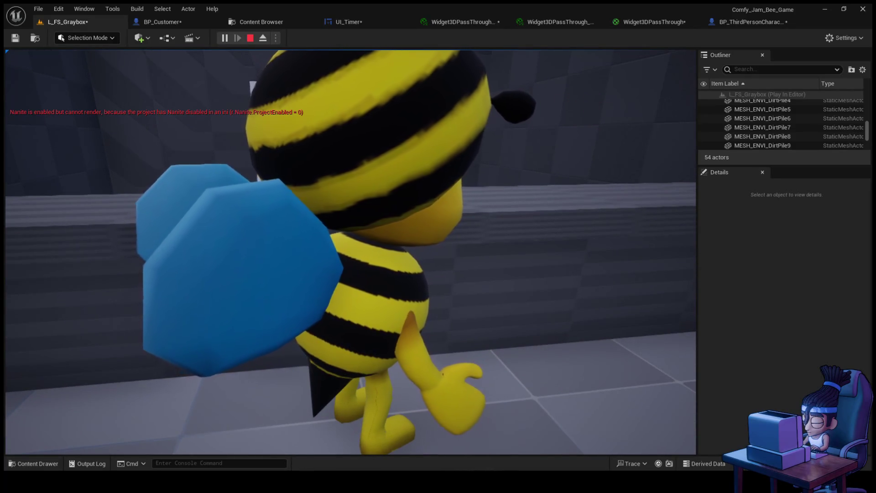
key("a")
key("d")
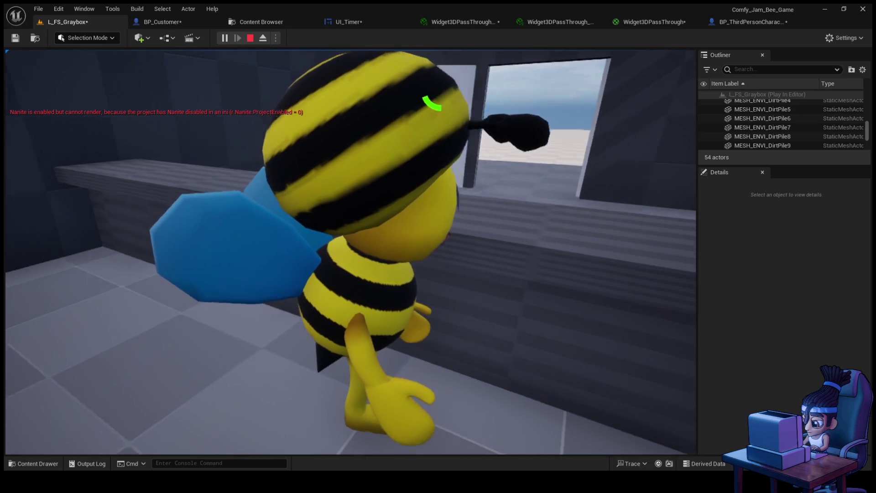
key("s")
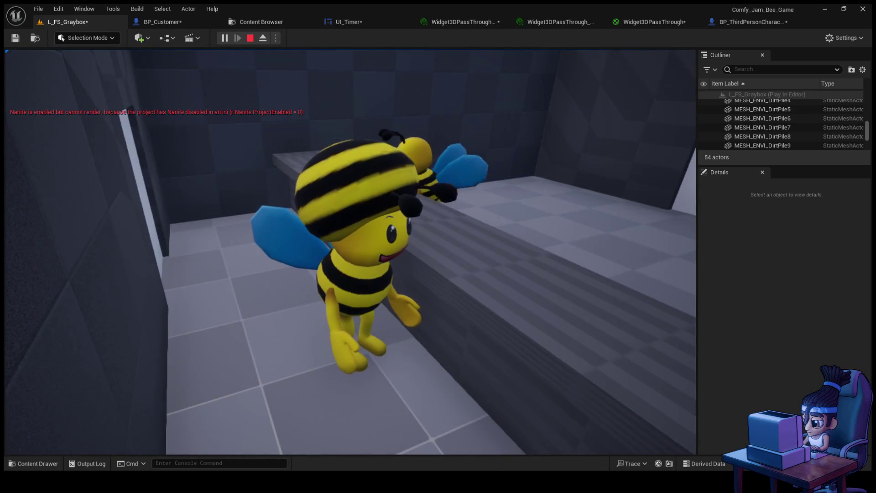
key("a")
key("w")
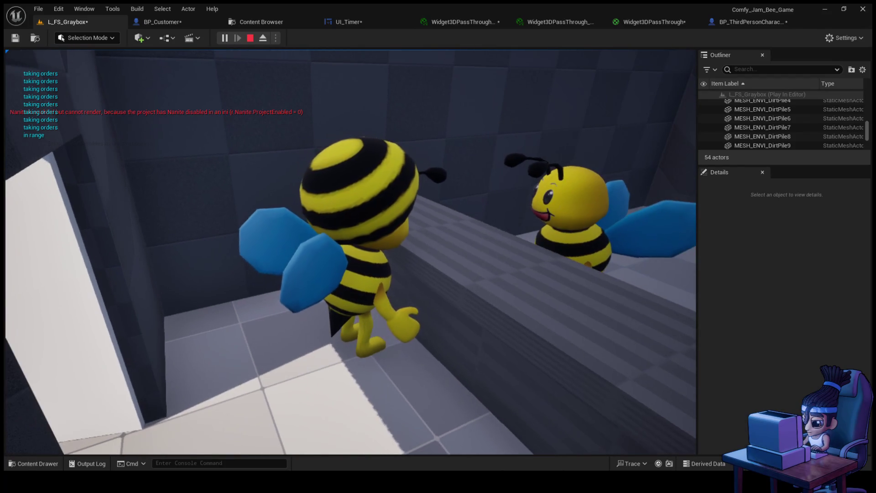
key("e")
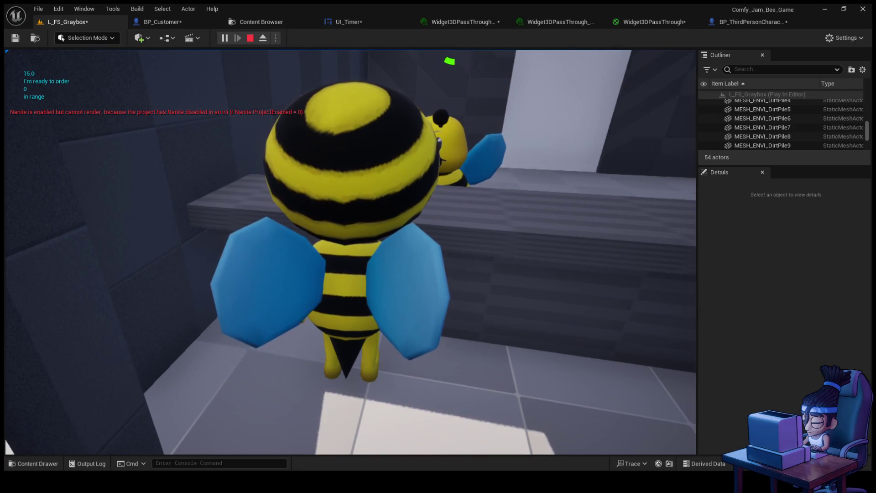
- Re-enter and leave the customer's range again, then stop play and return to BP_Customer
key("e")
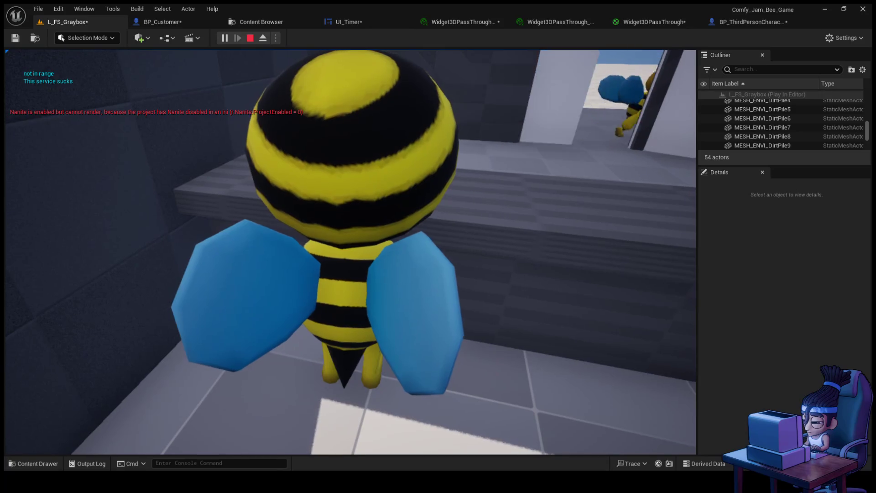
key("a")
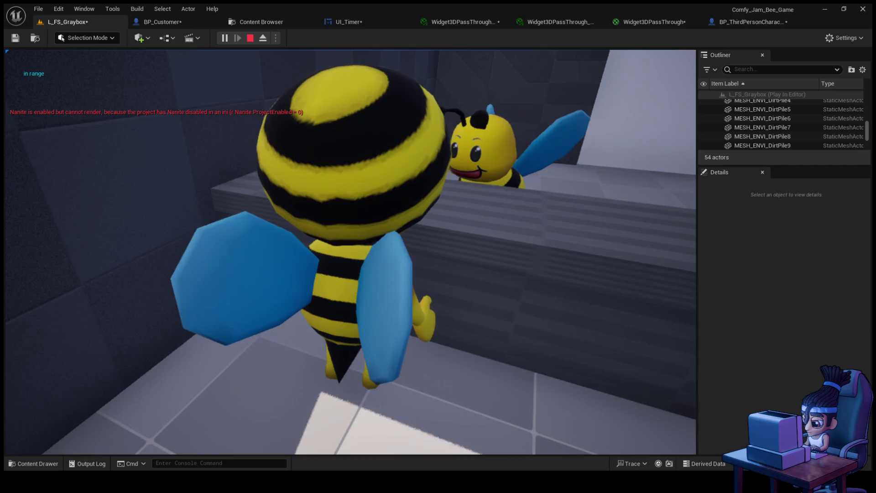
key("e")
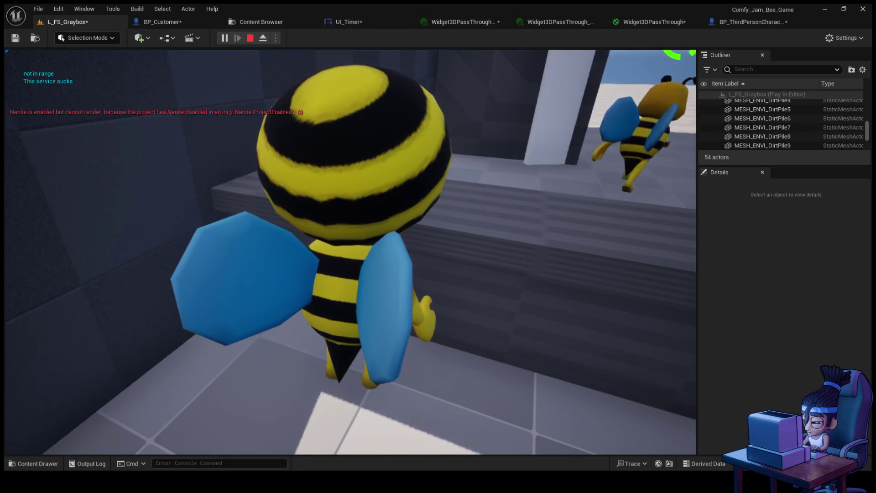
key("Escape")
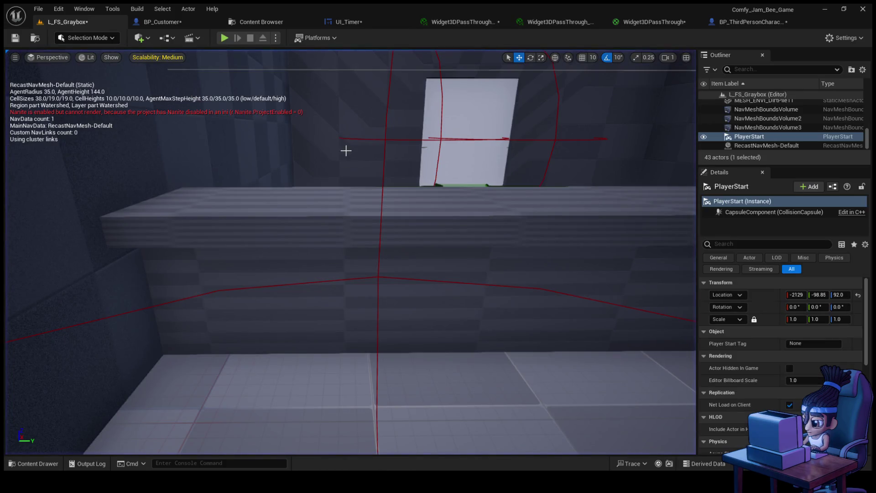
left_click(175, 26)
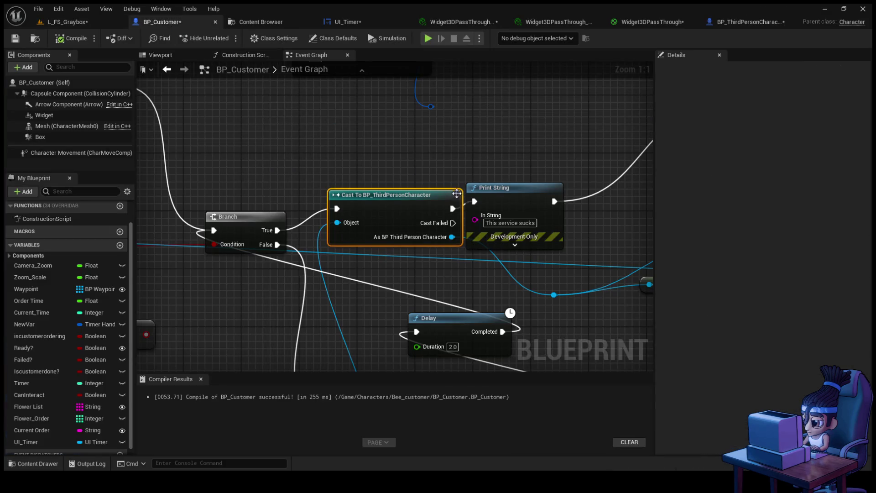
- Zoom in and out on the BP_Customer Event Graph to inspect the Honey countdown nodes
scroll(403, 200, "down", 4)
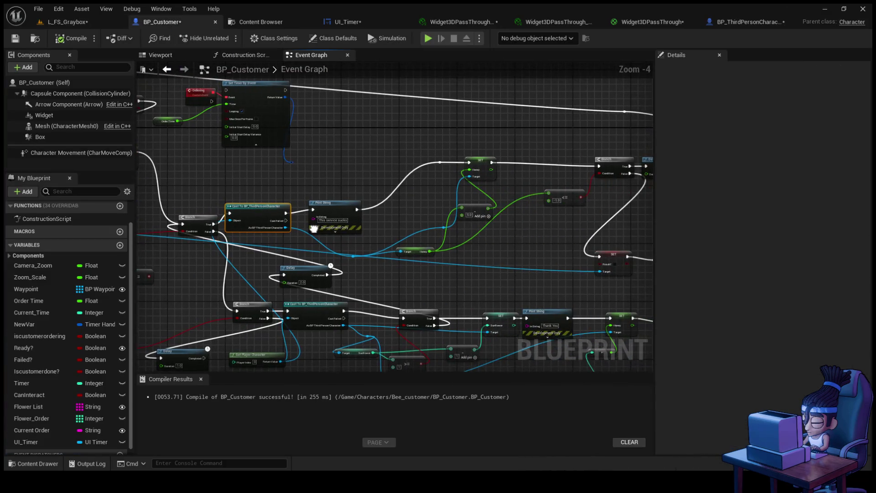
scroll(489, 301, "up", 3)
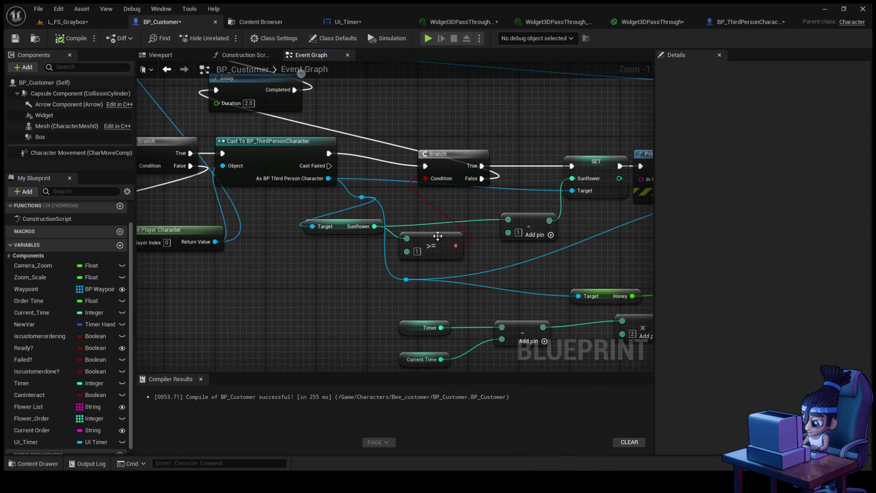
scroll(500, 252, "down", 2)
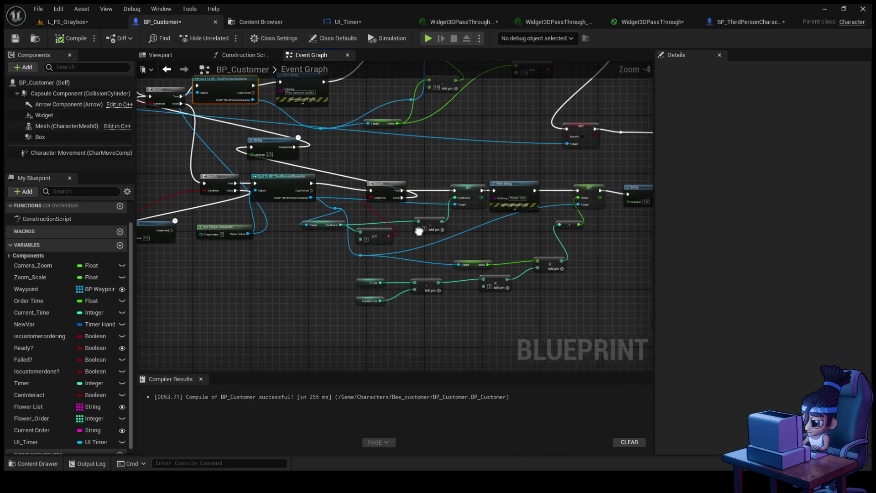
scroll(440, 225, "up", 1)
scroll(439, 225, "down", 3)
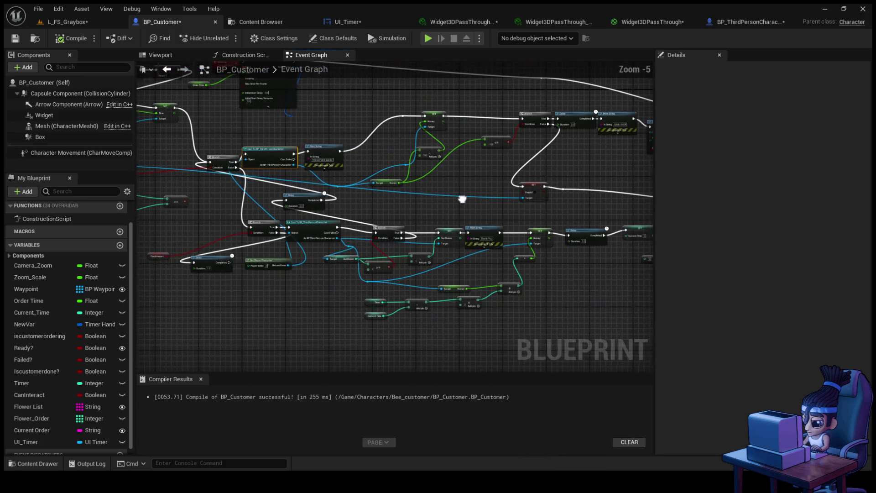
scroll(449, 242, "up", 3)
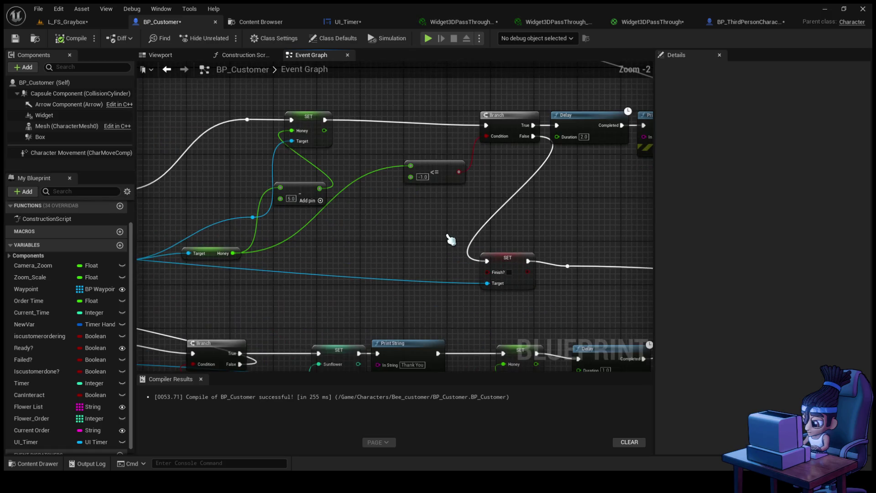
- Pan to the GAME OVER and quit nodes, then return to the L_FS_Graybox level
left_click_drag(491, 205, 315, 219)
mouse_move(390, 205)
left_mouse_down()
mouse_move(408, 208)
mouse_move(435, 240)
left_mouse_up()
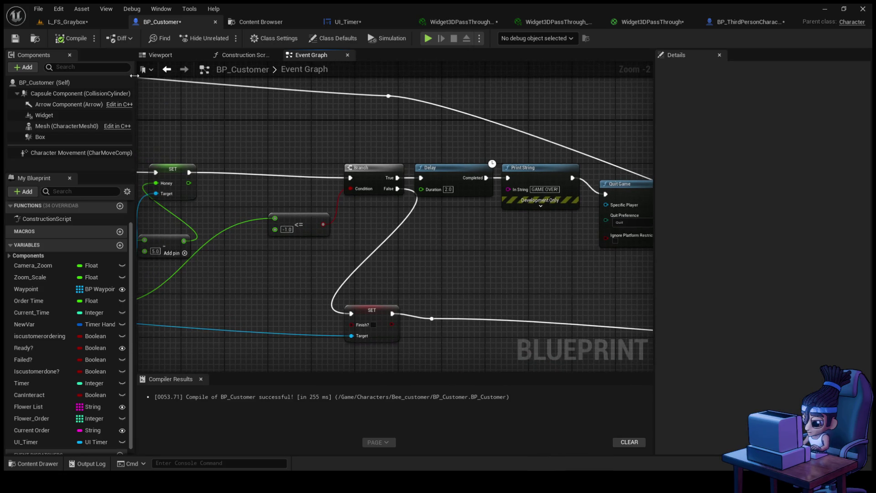
left_click(69, 22)
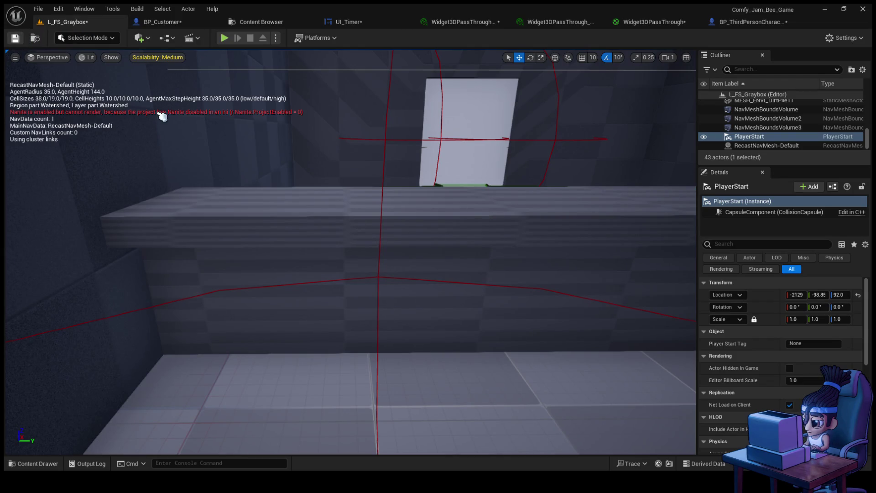
- Frame the doorway, start a play test and walk the bee into the customer's room
left_click_drag(238, 142, 238, 142)
left_click_drag(292, 160, 292, 159)
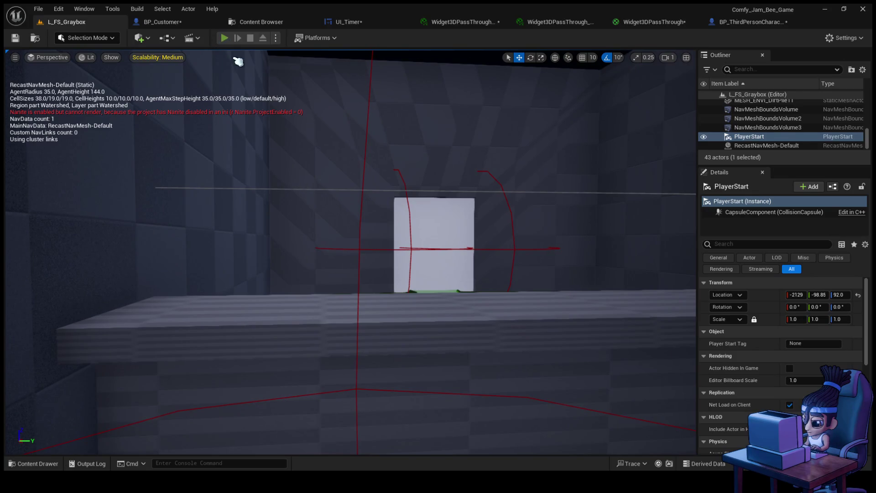
left_click(224, 37)
key("w")
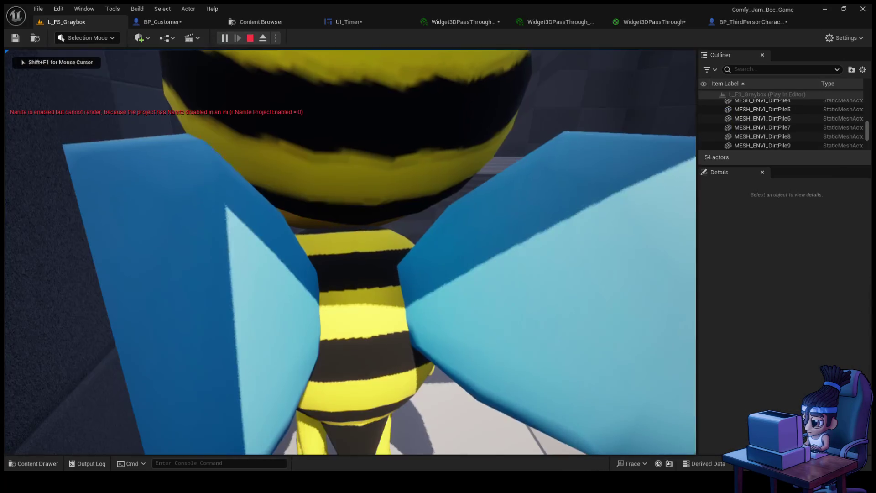
key("w")
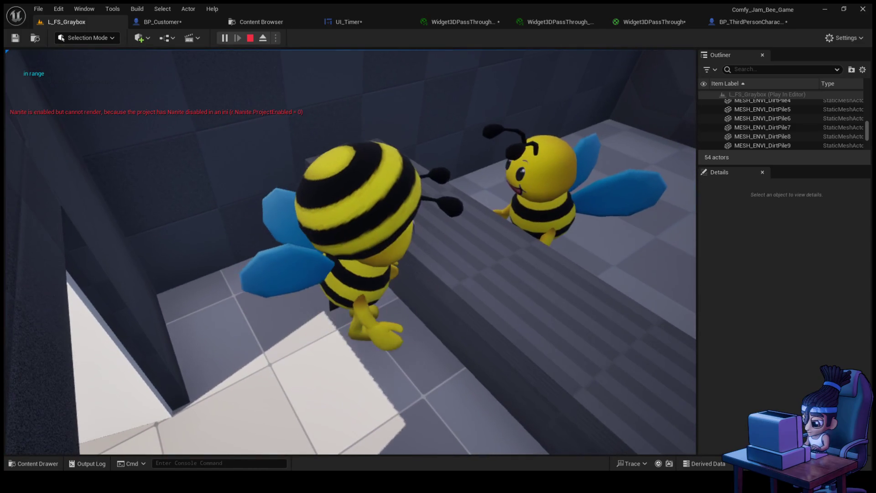
- Take the customer's order until 'This service sucks' prints, stop play, and return to BP_Customer
key("e")
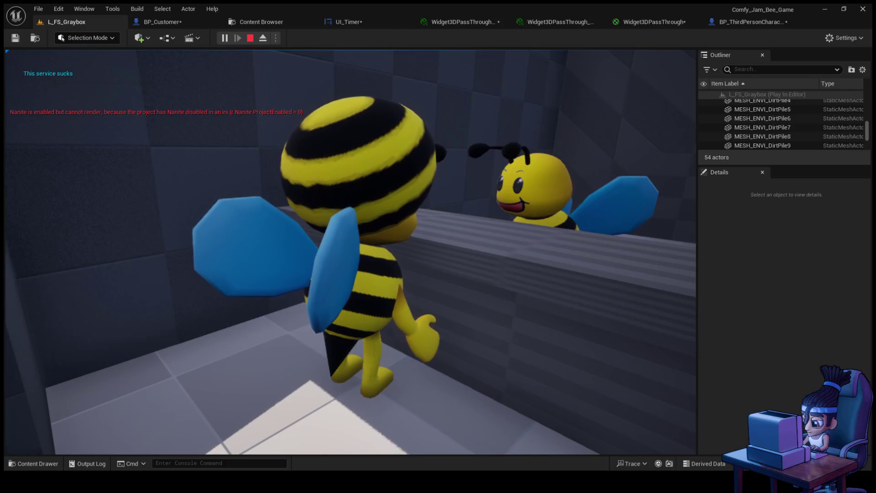
key("Escape")
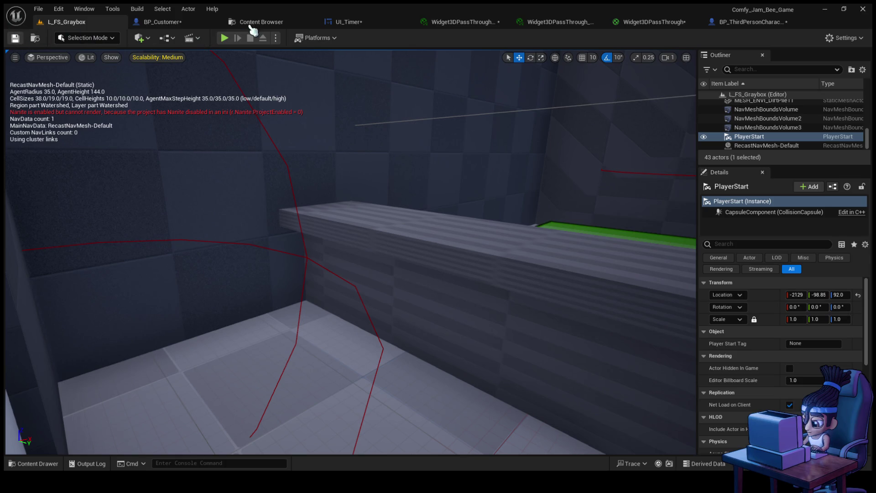
left_click(162, 22)
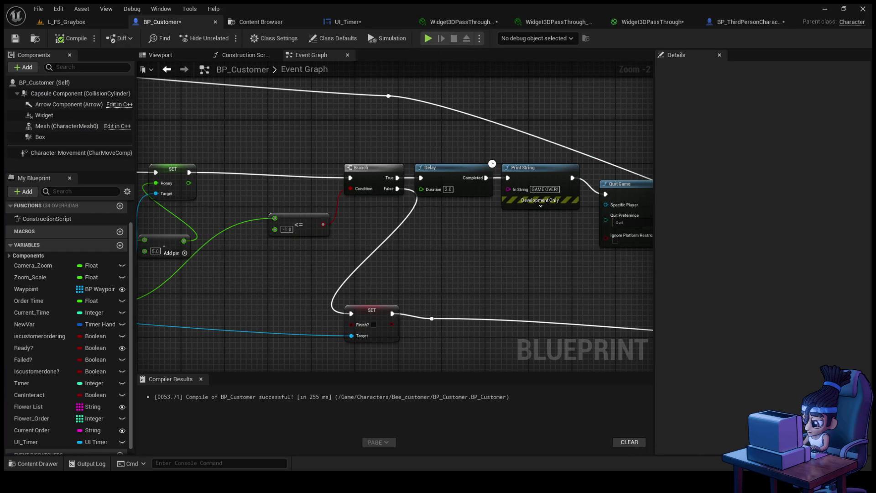
- Save all modified assets and switch to the Widget3DPassThrough material instance editor
key("ctrl+shift+s")
left_click(470, 22)
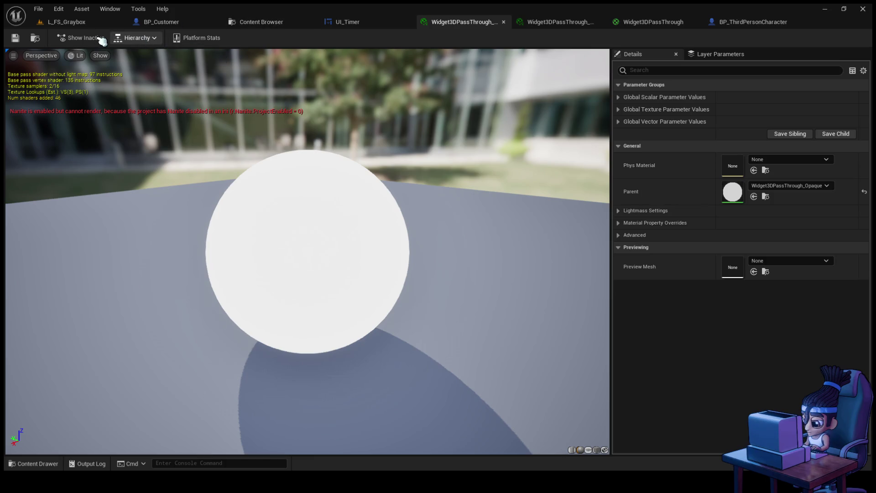
- Fly through L_FS_Graybox toward the shelf of shapes, then zoom out the UI_Timer Event Graph
left_click(86, 21)
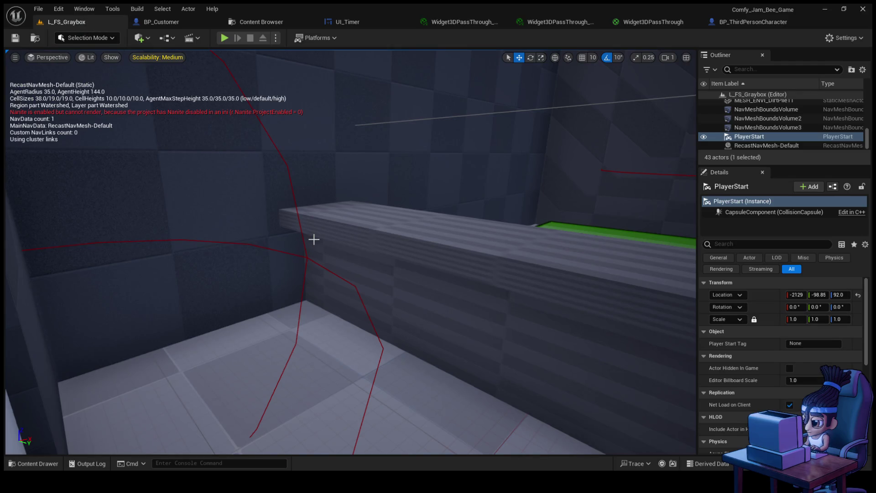
key("w")
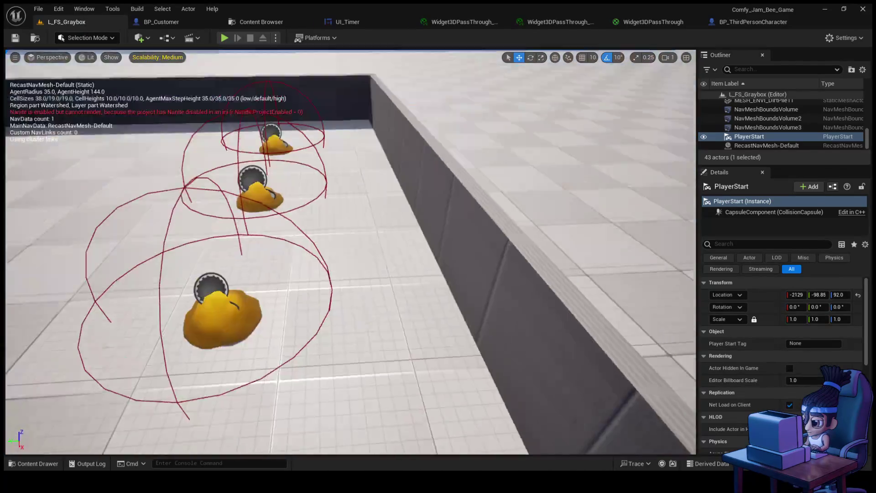
key("w")
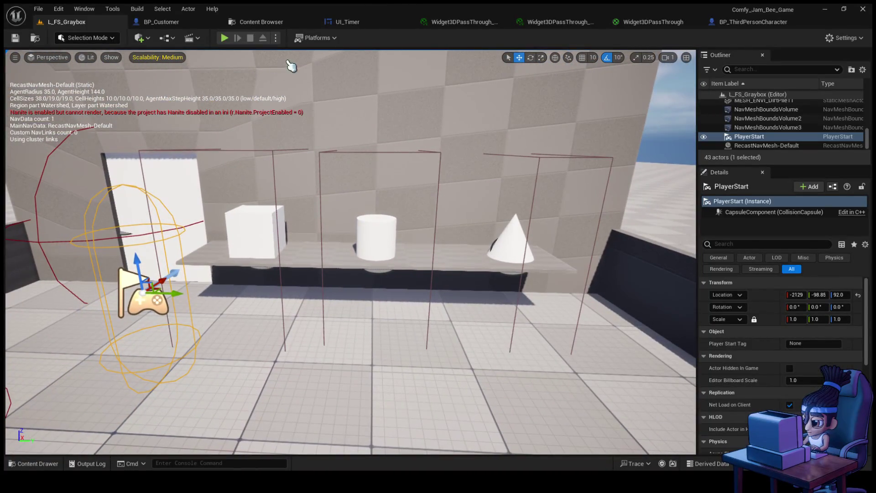
left_click(348, 22)
scroll(631, 151, "down", 5)
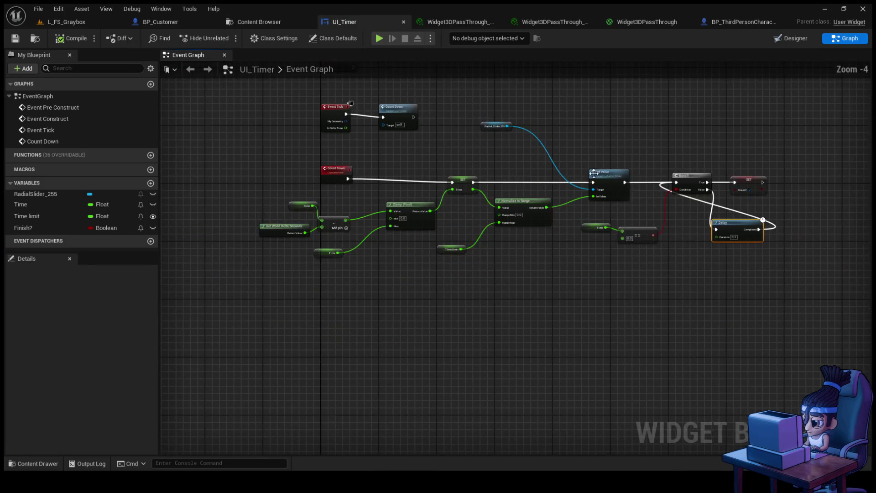
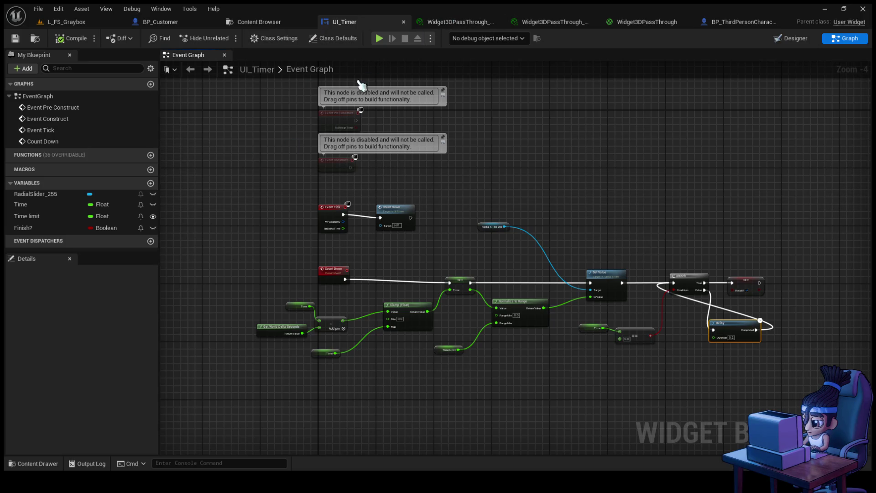
- Reposition the Get World Delta Seconds node and rewire its Return Value into the subtraction from Time
left_click(653, 27)
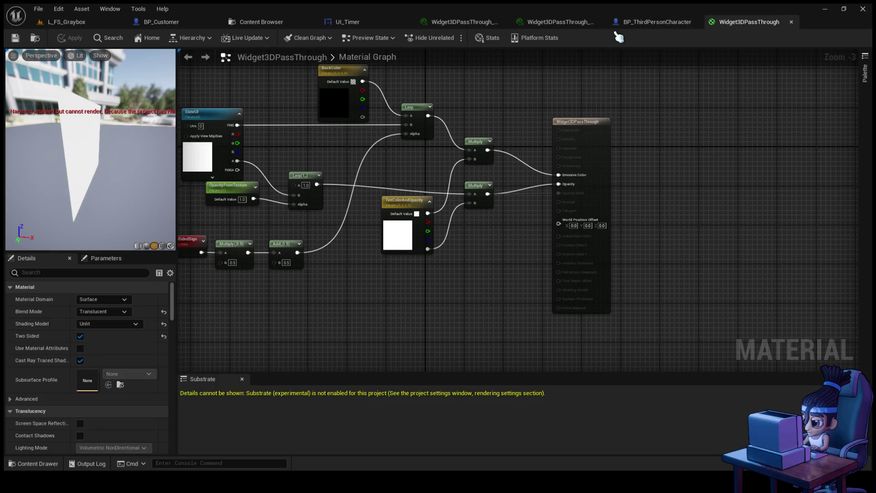
left_click(349, 22)
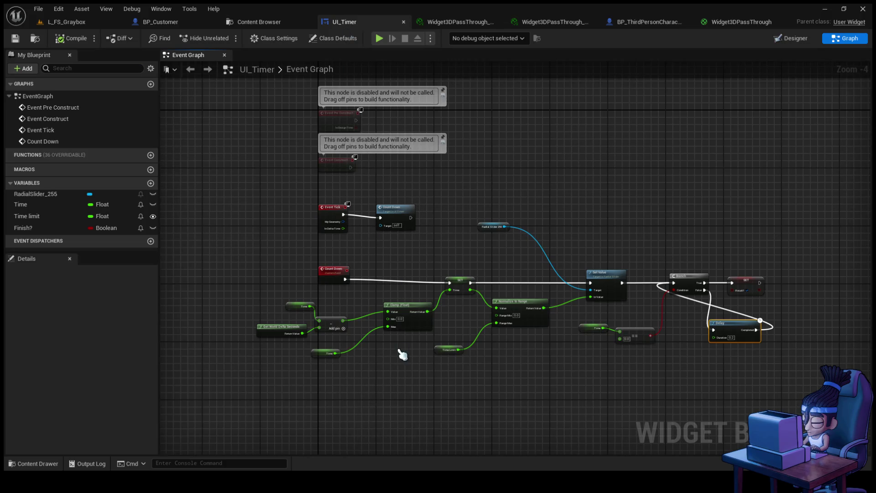
scroll(252, 258, "up", 5)
left_click_drag(251, 257, 185, 276)
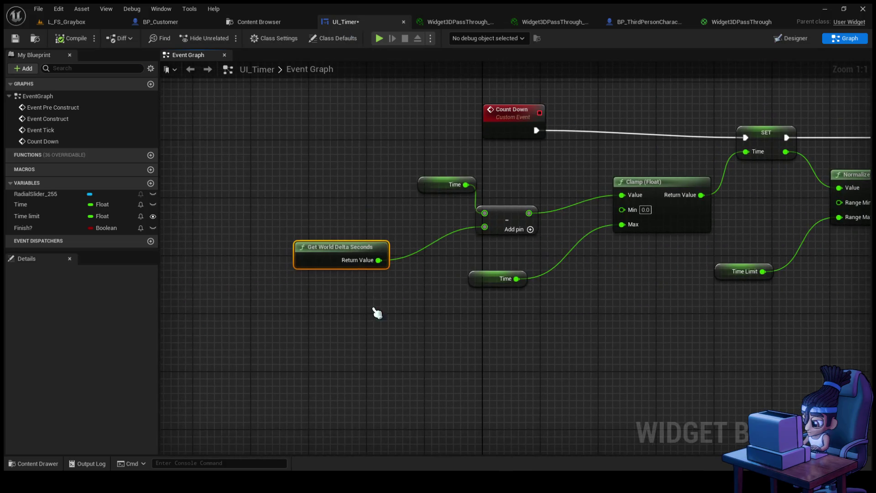
mouse_move(377, 261)
left_mouse_down()
mouse_move(428, 328)
mouse_move(446, 316)
left_mouse_up()
mouse_move(359, 141)
left_mouse_down()
mouse_move(349, 192)
mouse_move(309, 193)
mouse_move(327, 201)
left_mouse_up()
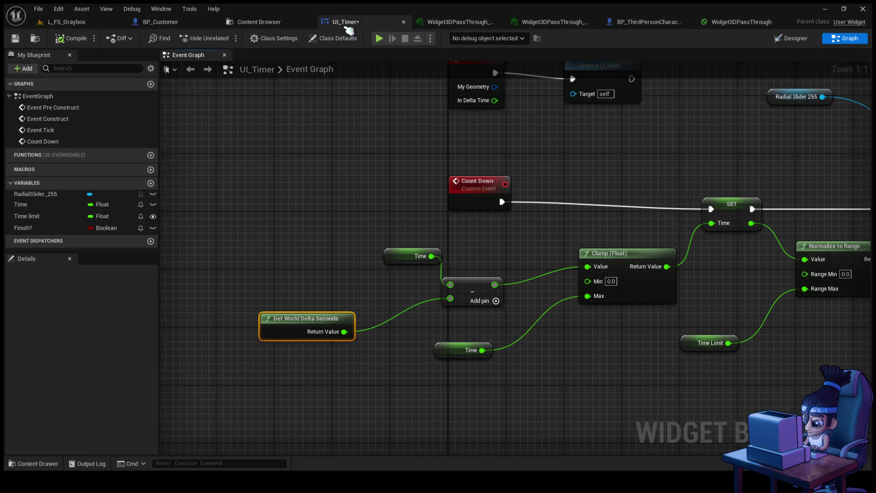
left_click(183, 22)
- Pan and zoom across BP_Customer's Event Graph toward the Order Time node
mouse_move(411, 221)
left_mouse_down()
mouse_move(479, 213)
mouse_move(415, 131)
mouse_move(422, 127)
mouse_move(410, 131)
left_mouse_up()
scroll(470, 182, "down", 2)
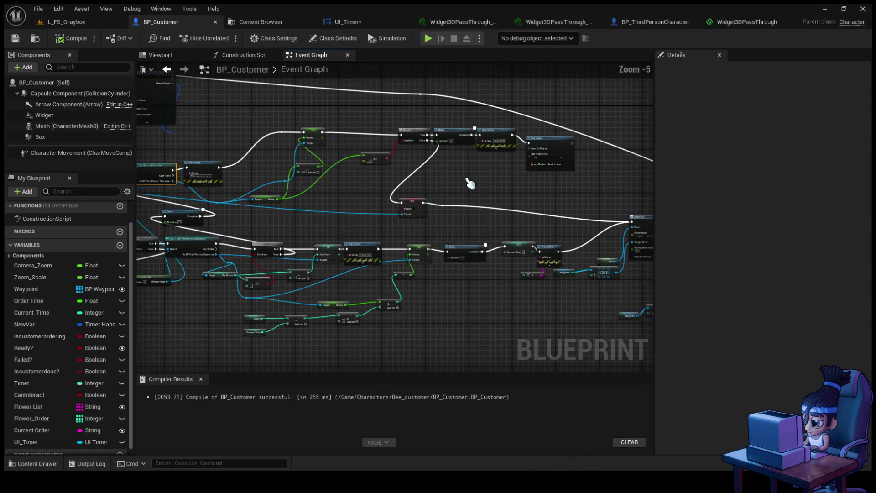
scroll(562, 152, "down", 1)
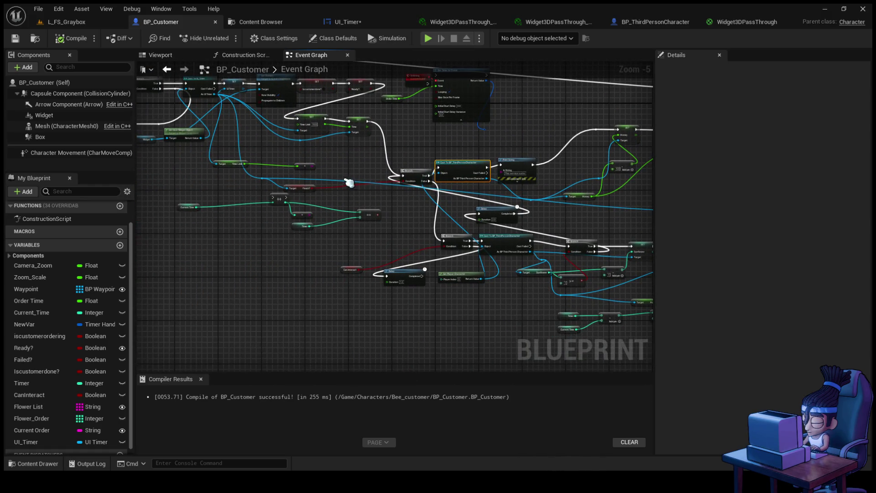
scroll(401, 221, "up", 1)
left_click_drag(400, 221, 376, 233)
left_click_drag(455, 151, 502, 166)
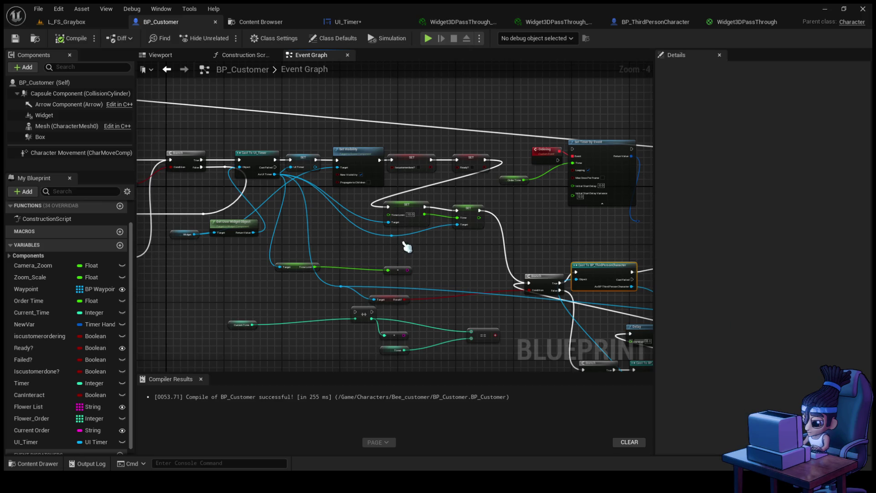
- Delete the Time Limit getter together with the node to its right
scroll(406, 246, "up", 2)
mouse_move(220, 301)
left_mouse_down()
mouse_move(329, 249)
mouse_move(371, 249)
left_mouse_up()
mouse_move(257, 244)
left_mouse_down()
mouse_move(280, 279)
mouse_move(377, 292)
left_mouse_up()
key("Delete")
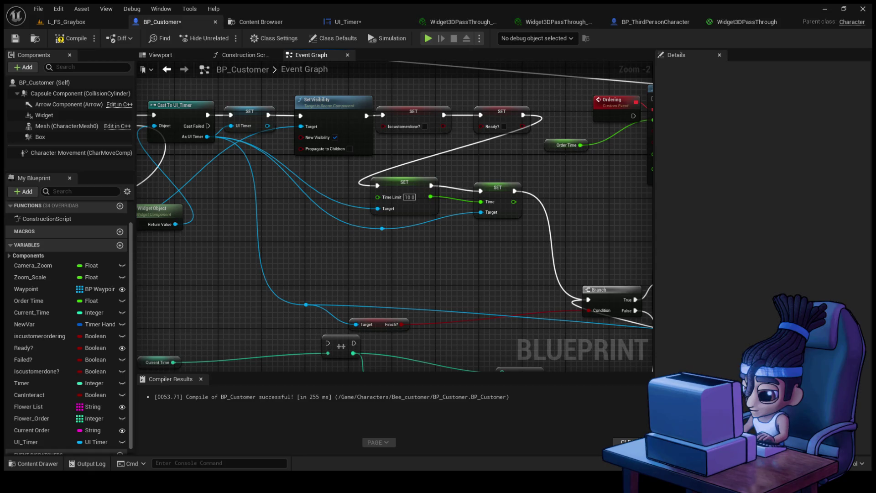
- Delete the Ordering custom event, its Order Time getter and the Set Timer by Event node
mouse_move(427, 229)
left_mouse_down()
mouse_move(440, 238)
mouse_move(447, 223)
mouse_move(422, 243)
left_mouse_up()
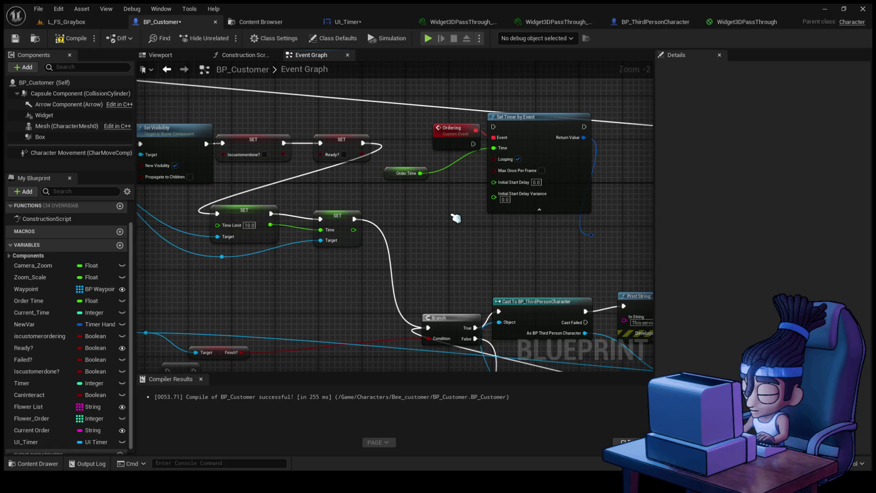
left_click_drag(456, 217, 401, 237)
mouse_move(353, 253)
left_mouse_down()
mouse_move(457, 146)
mouse_move(464, 166)
left_mouse_up()
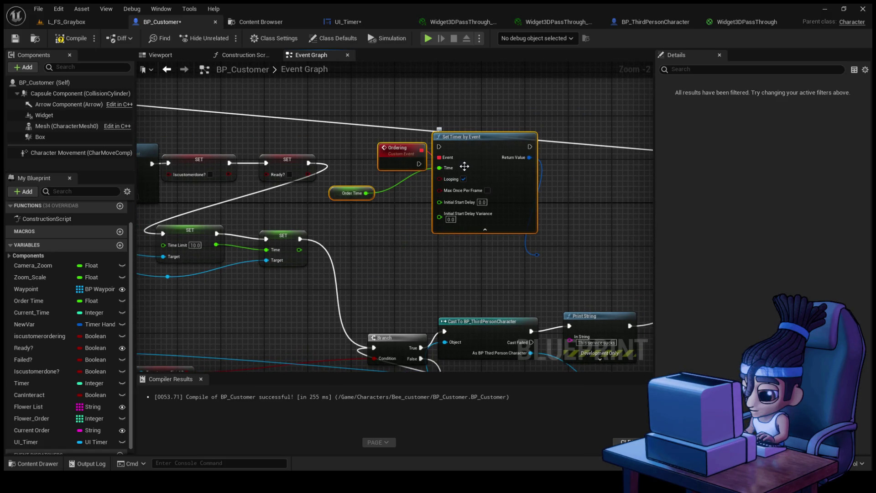
key("Delete")
- Survey the remaining graph, centring on the Branch, Delay, Print String and SET nodes
scroll(504, 205, "down", 3)
mouse_move(504, 205)
left_mouse_down()
mouse_move(254, 192)
mouse_move(322, 186)
mouse_move(349, 205)
left_mouse_up()
scroll(439, 195, "up", 2)
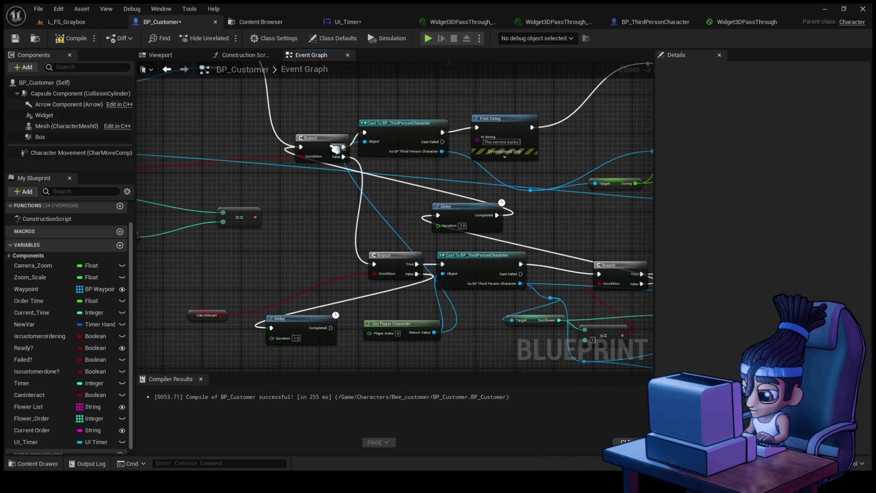
left_click_drag(336, 148, 269, 136)
scroll(307, 205, "down", 3)
mouse_move(507, 172)
left_mouse_down()
mouse_move(256, 186)
mouse_move(378, 240)
mouse_move(329, 285)
mouse_move(333, 328)
left_mouse_up()
scroll(376, 246, "up", 1)
left_click_drag(541, 167, 394, 163)
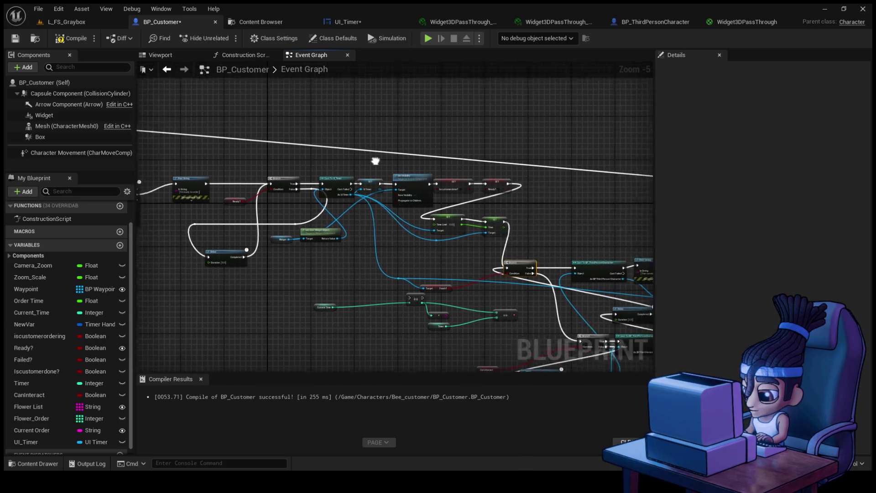
scroll(394, 163, "up", 1)
scroll(475, 201, "up", 1)
left_click_drag(475, 201, 417, 101)
mouse_move(471, 177)
left_mouse_down()
mouse_move(404, 160)
mouse_move(237, 151)
left_mouse_up()
scroll(456, 137, "up", 1)
mouse_move(479, 123)
left_mouse_down()
mouse_move(278, 244)
mouse_move(263, 219)
left_mouse_up()
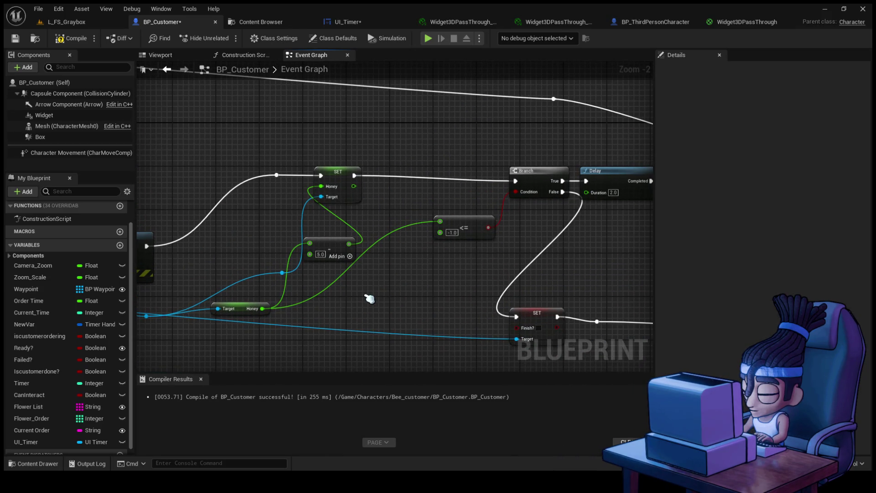
left_click_drag(450, 260, 257, 290)
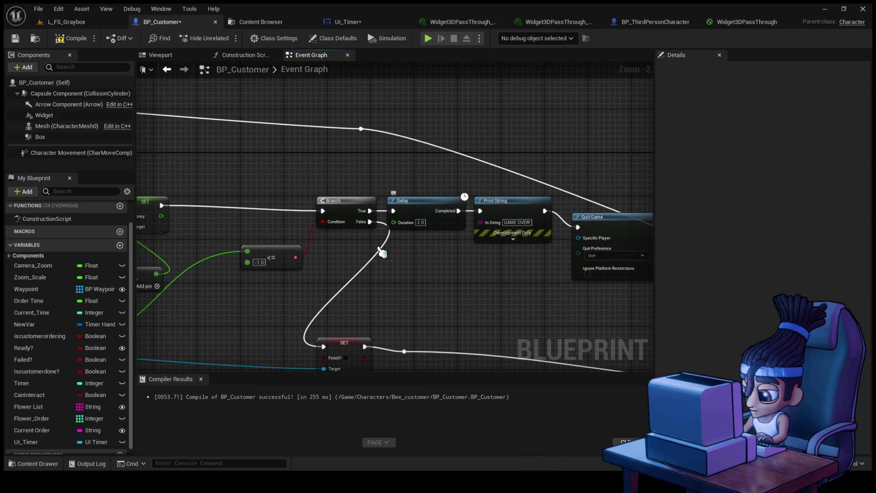
left_click_drag(383, 254, 412, 296)
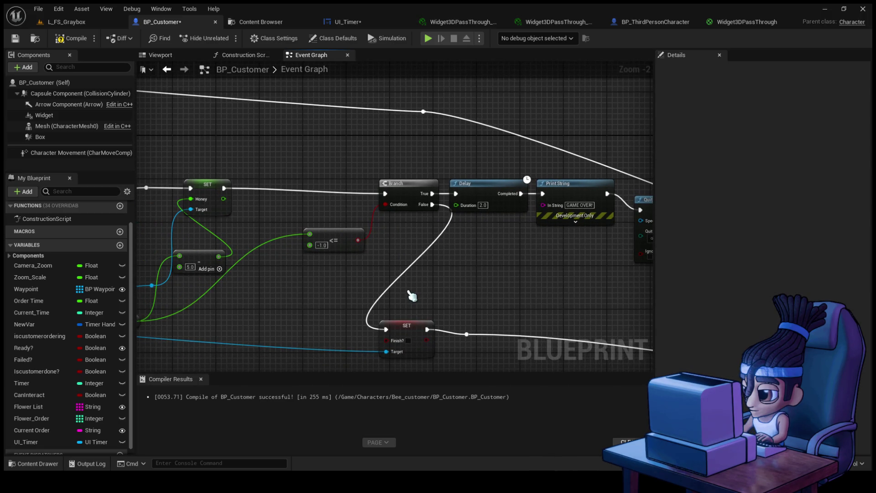
left_click_drag(527, 262, 395, 258)
left_click(356, 183)
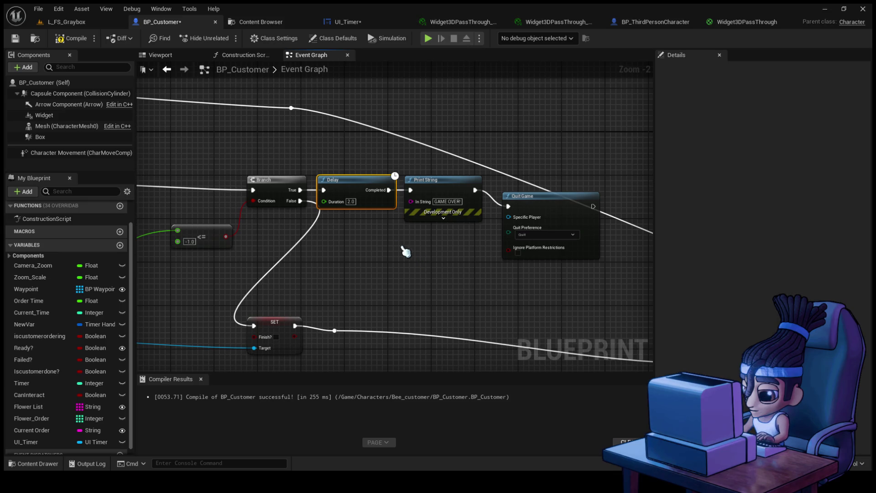
mouse_move(347, 240)
left_mouse_down()
mouse_move(482, 246)
mouse_move(179, 180)
mouse_move(143, 196)
left_mouse_up()
scroll(483, 246, "down", 2)
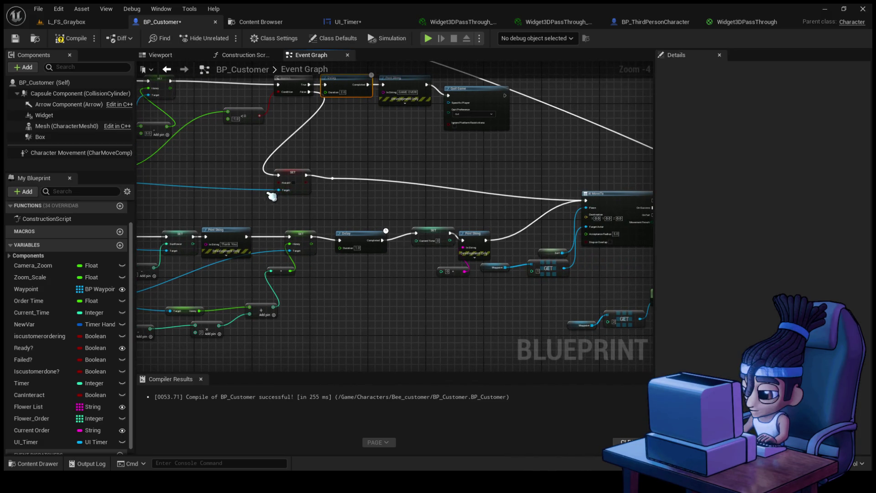
mouse_move(383, 234)
left_mouse_down()
mouse_move(250, 174)
mouse_move(138, 178)
mouse_move(421, 221)
mouse_move(374, 255)
mouse_move(293, 283)
mouse_move(595, 256)
mouse_move(478, 227)
mouse_move(400, 241)
mouse_move(358, 221)
left_mouse_up()
scroll(400, 240, "up", 2)
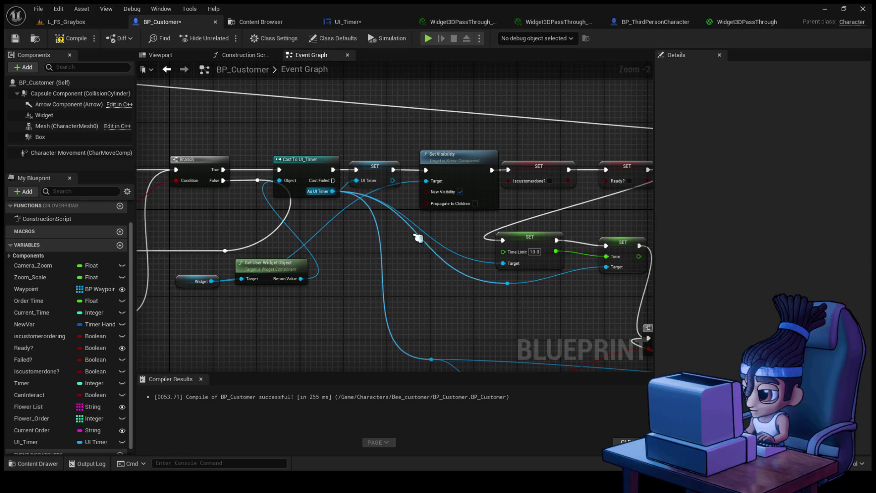
scroll(416, 239, "down", 4)
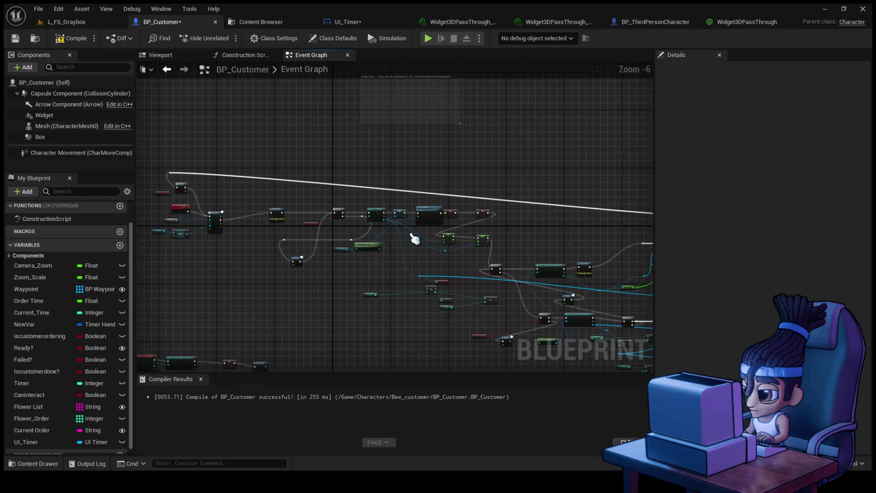
mouse_move(391, 274)
left_mouse_down()
mouse_move(186, 221)
mouse_move(188, 187)
mouse_move(473, 262)
mouse_move(501, 281)
left_mouse_up()
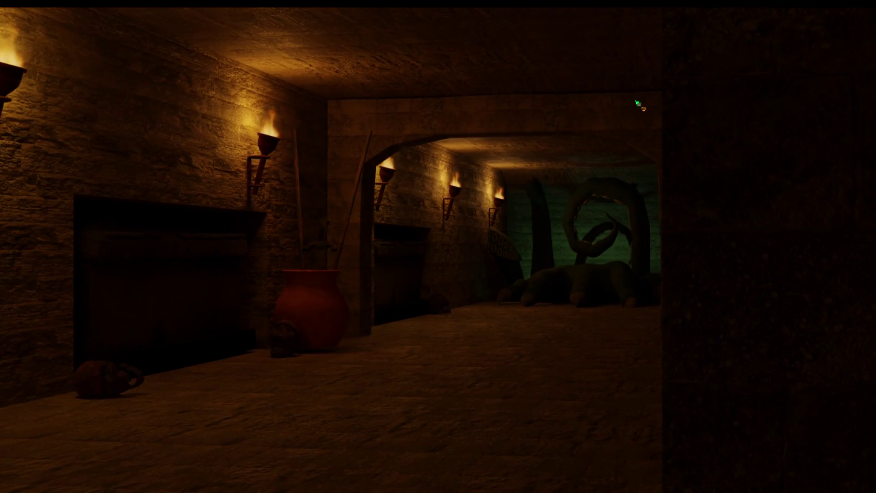
- Wait for the showcase slideshow to advance to its next full-screen image
mouse_move(639, 107)
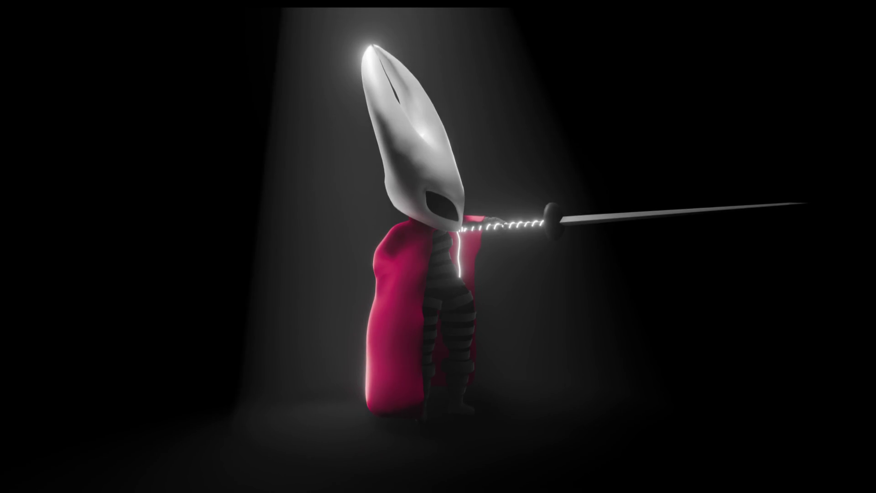
- Leave the editor slideshow and bring up the running R.E.P.O. game's main menu
mouse_move(397, 461)
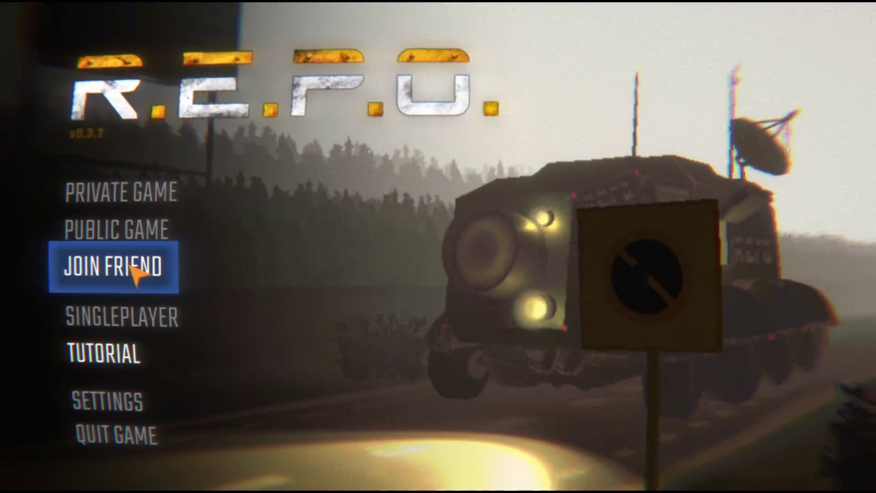
- Host a new private game as host on the USA East region and confirm starting it
left_click(145, 196)
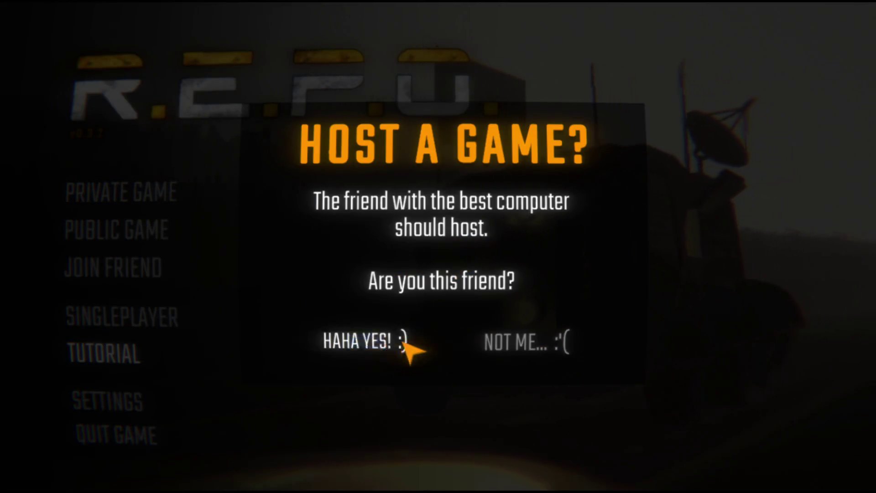
left_click(513, 351)
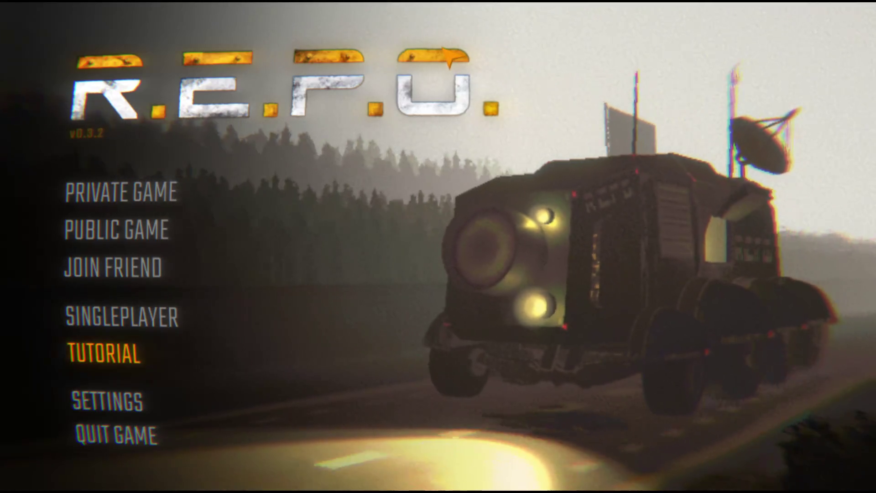
left_click(174, 191)
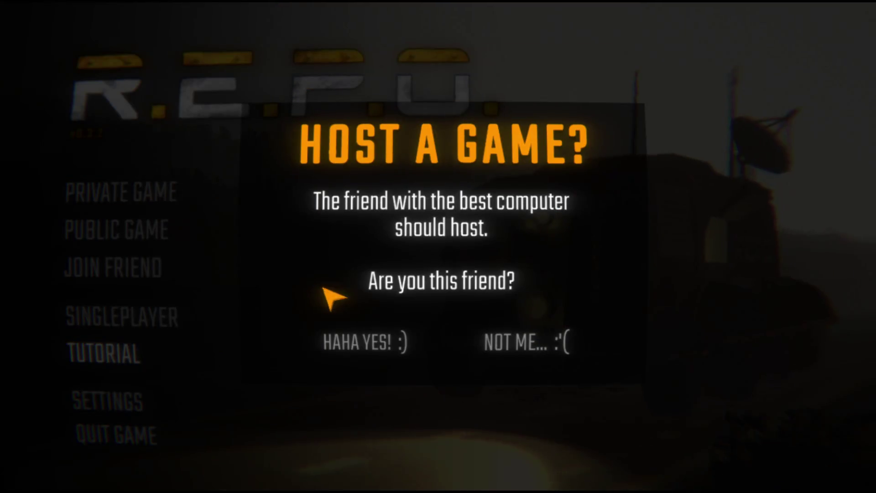
left_click(392, 342)
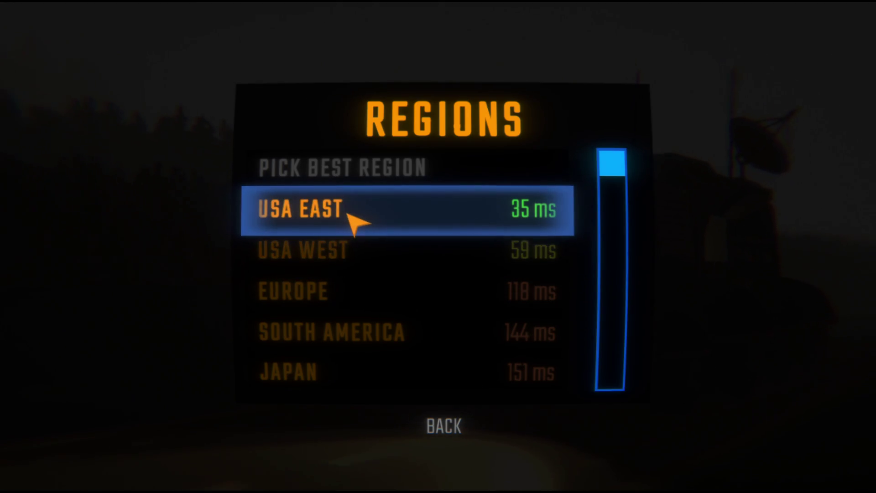
left_click(349, 214)
left_click(185, 167)
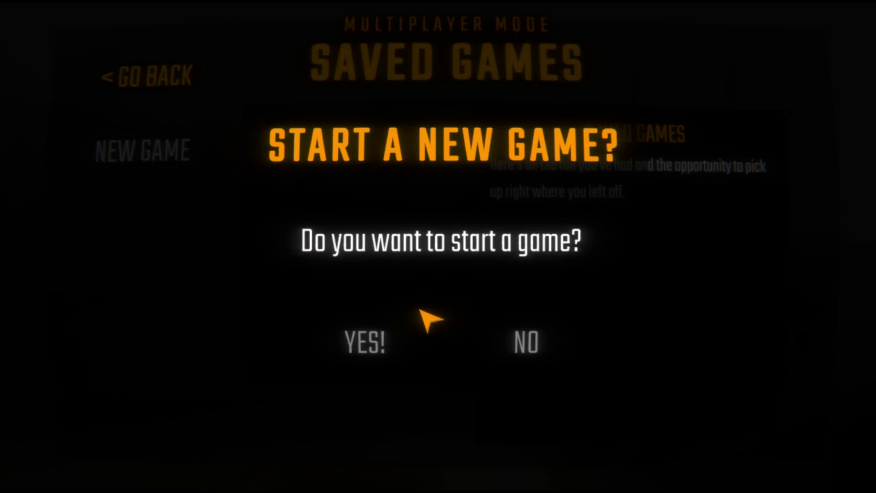
left_click(385, 367)
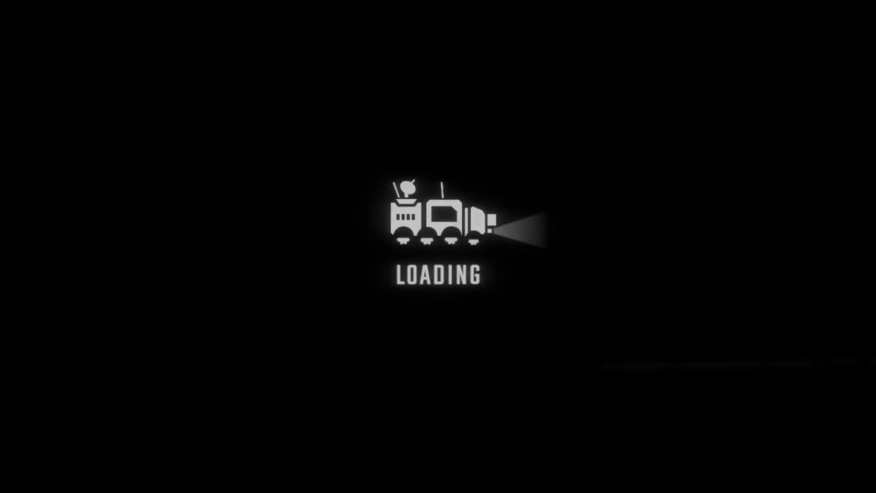
left_click(435, 281)
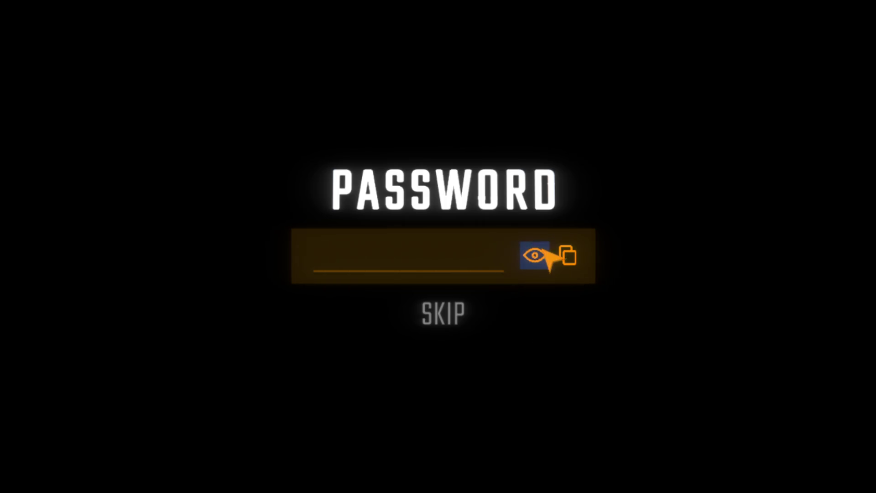
- Replace the lobby password with a new one and confirm it to enter the lobby
key("BackSpace")
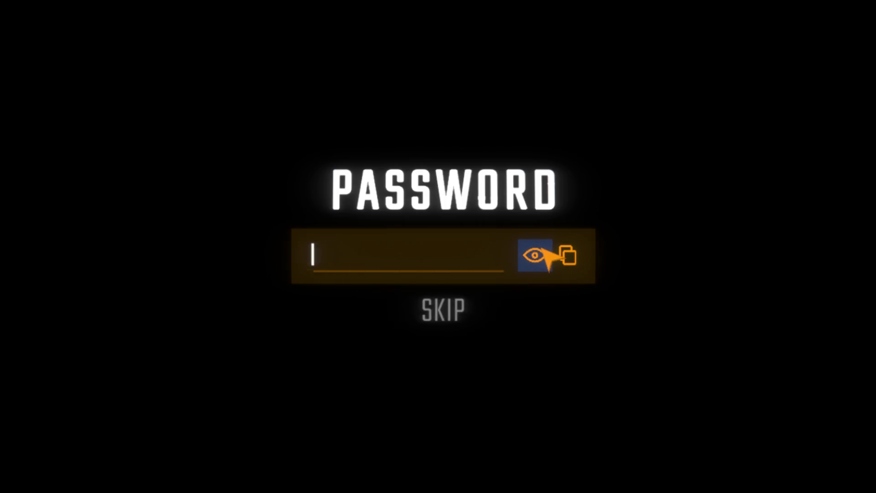
type("12")
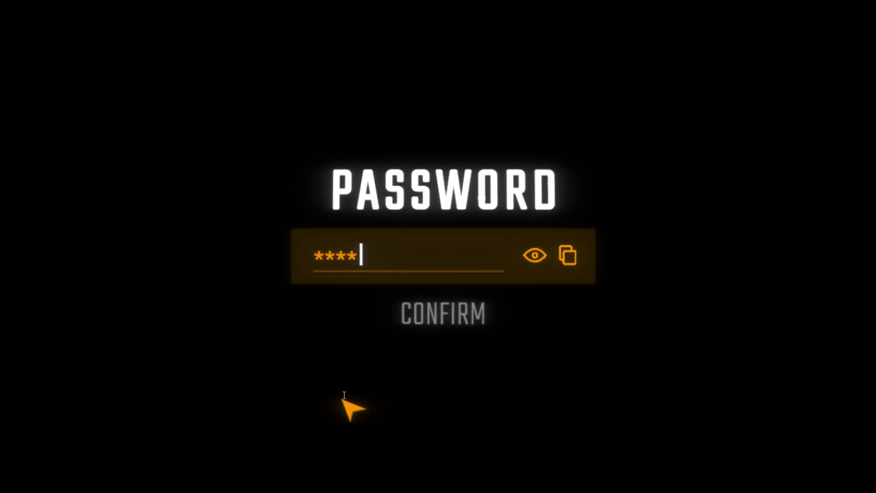
left_click(443, 314)
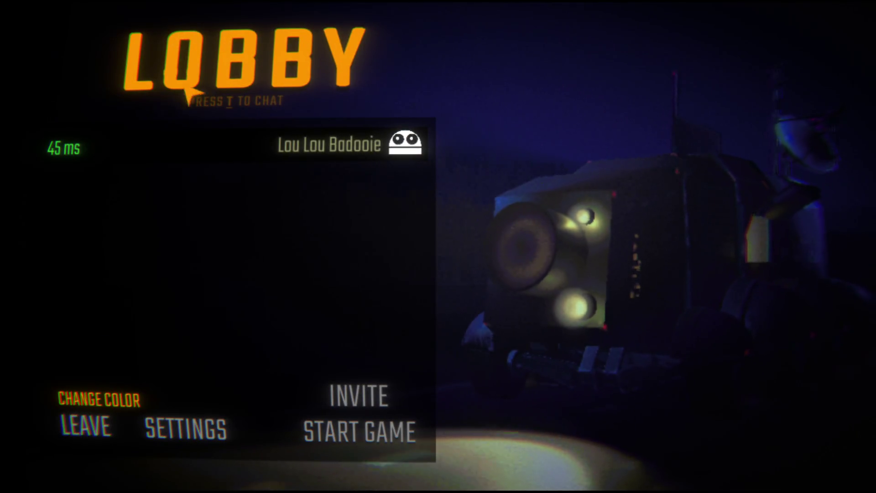
left_click(106, 402)
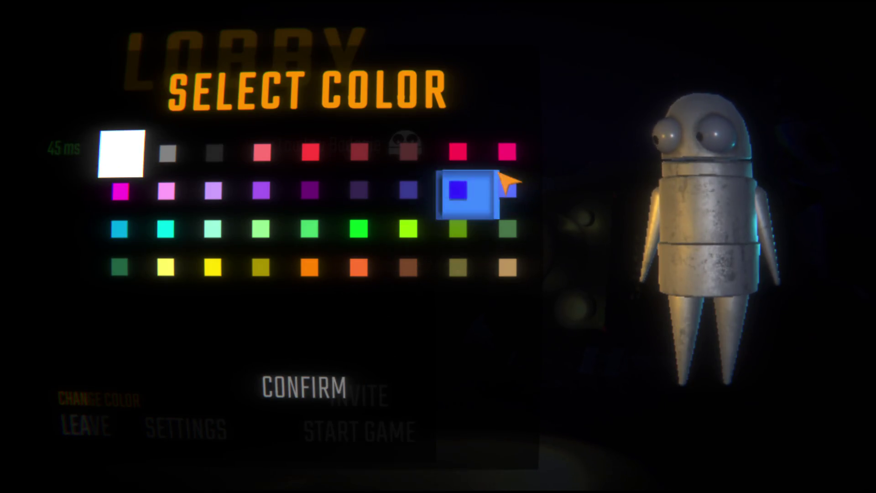
- Try magenta, blue, grey, white and cyan swatches, then confirm a turquoise robot colour
left_click(507, 155)
left_click(457, 199)
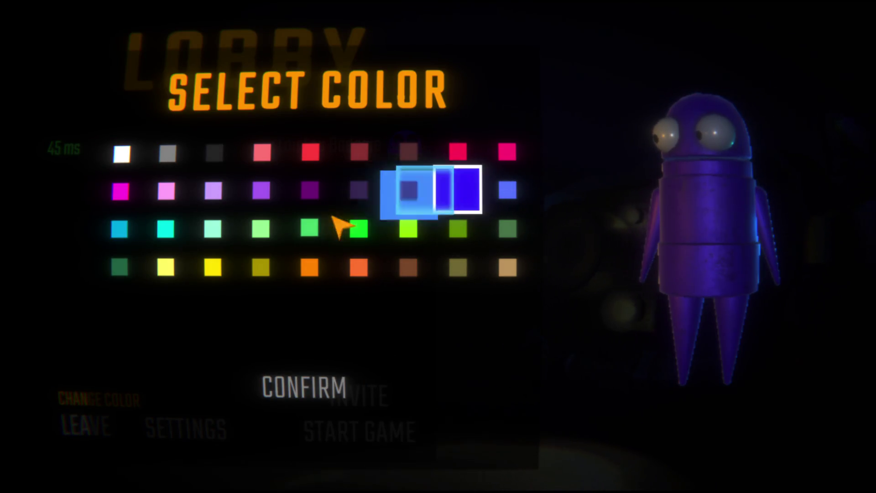
left_click(214, 153)
left_click(120, 153)
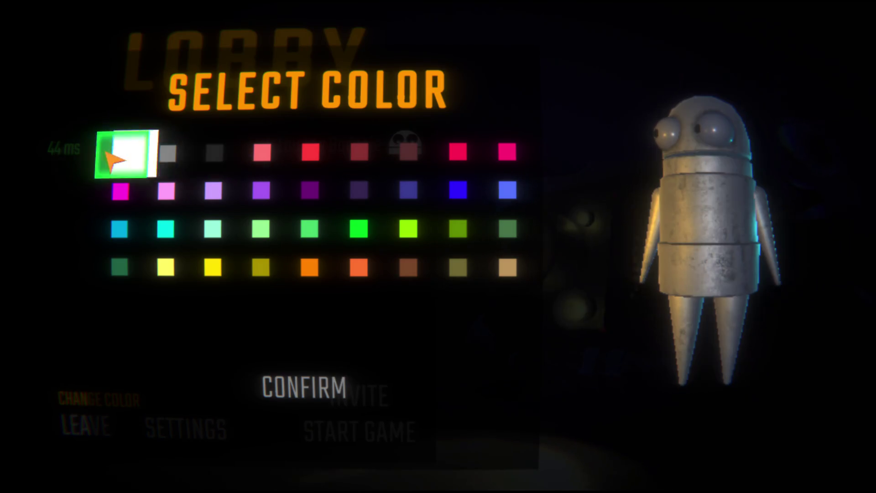
left_click(121, 230)
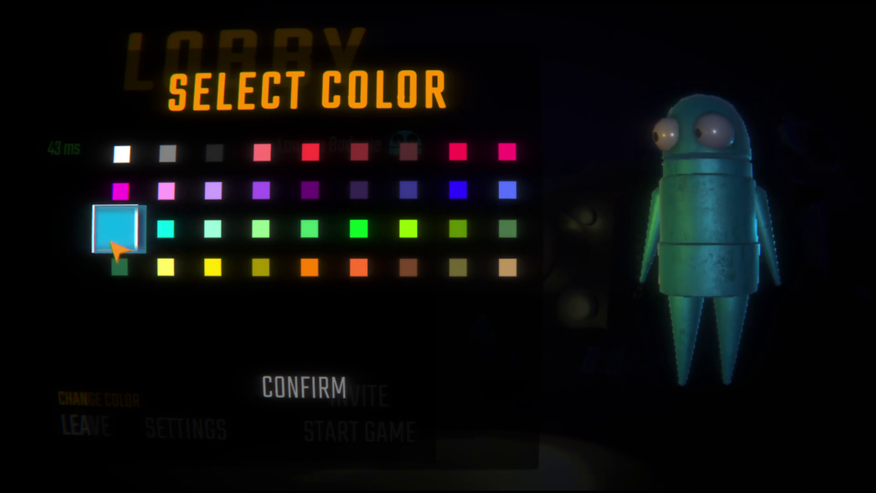
left_click(166, 229)
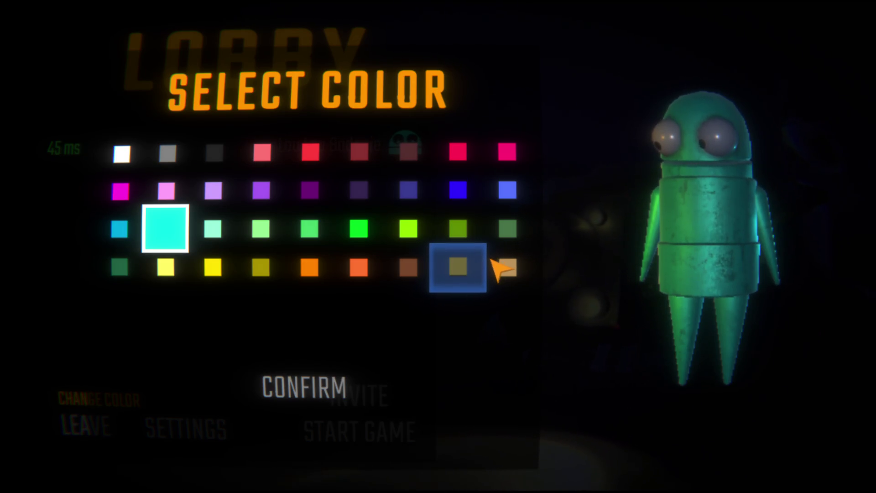
left_click(214, 153)
left_click(319, 389)
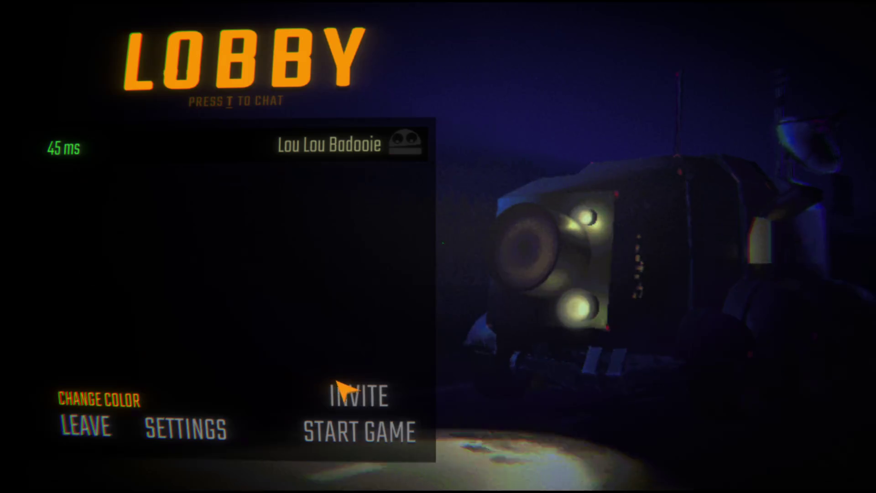
- In graphics settings, raise Shadow Quality and Shadow Distance to Very High
left_click(359, 374)
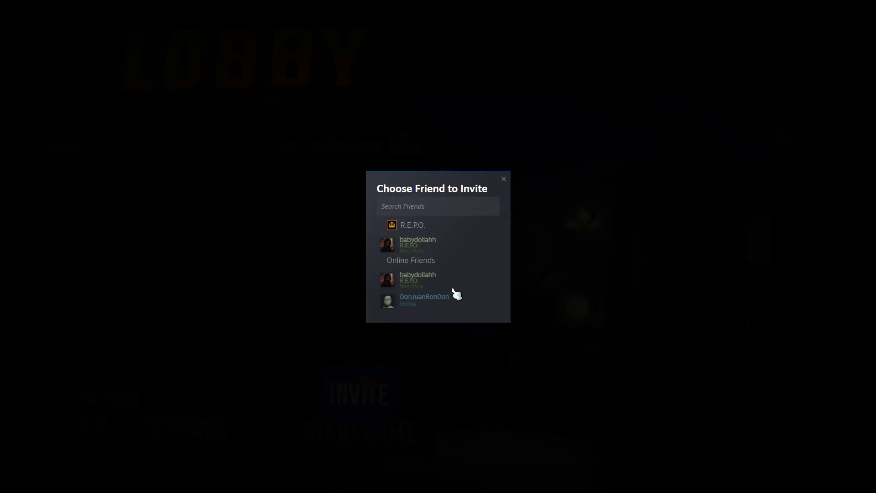
left_click(440, 243)
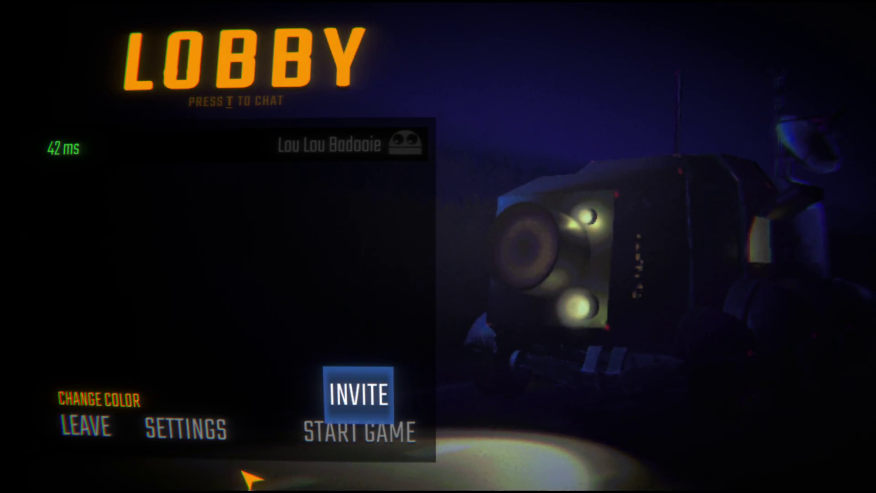
left_click(196, 435)
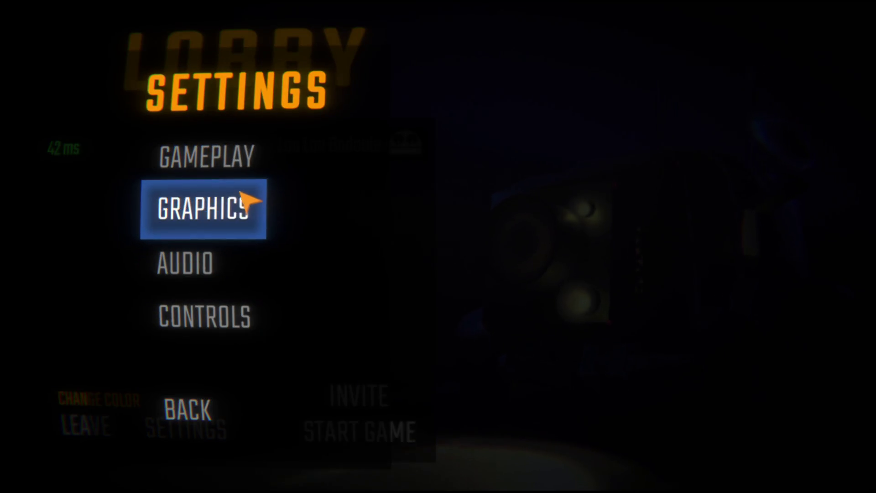
left_click(250, 201)
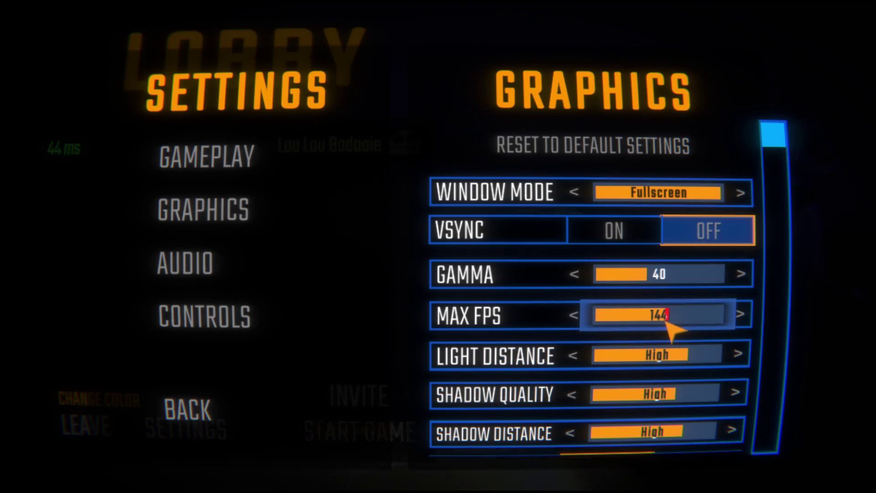
scroll(707, 385, "down", 3)
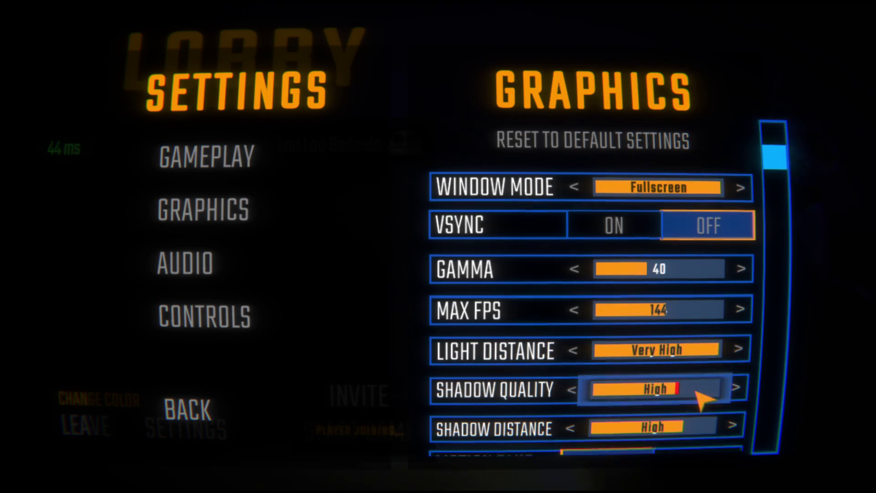
left_click(706, 386)
left_click(691, 358)
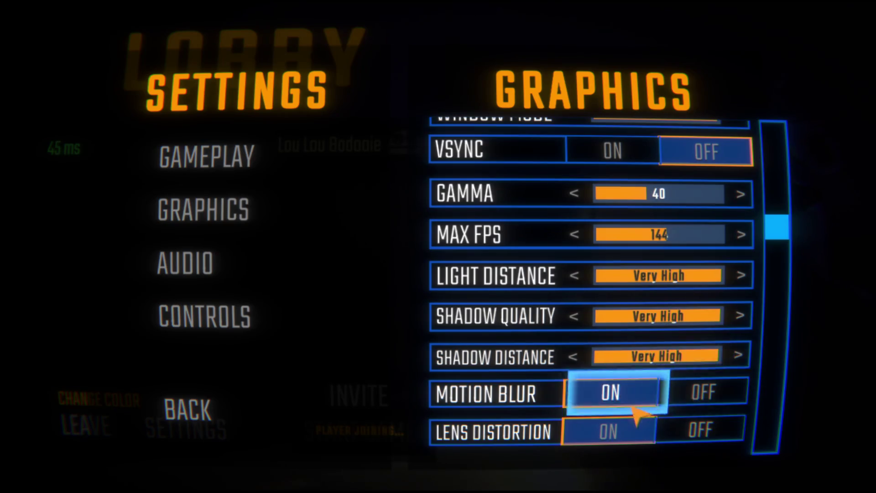
- In audio settings, cycle the microphone input to the Samson Q2U
scroll(678, 336, "down", 5)
scroll(648, 299, "up", 8)
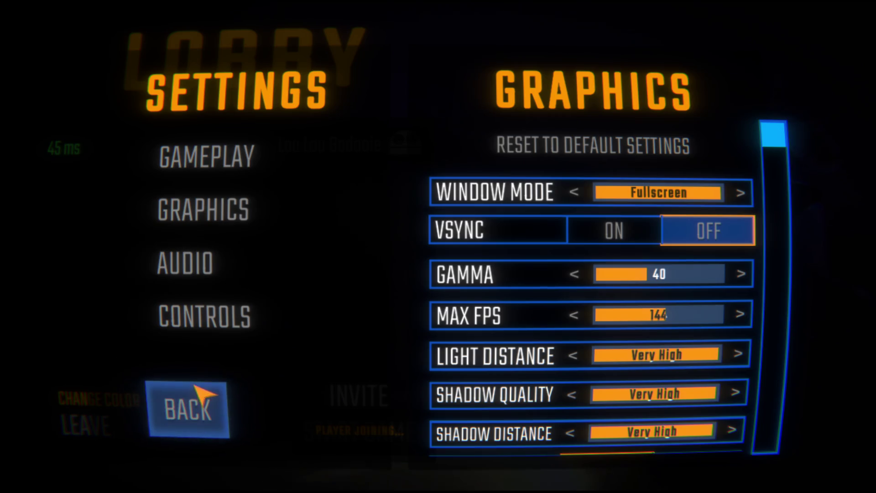
left_click(214, 156)
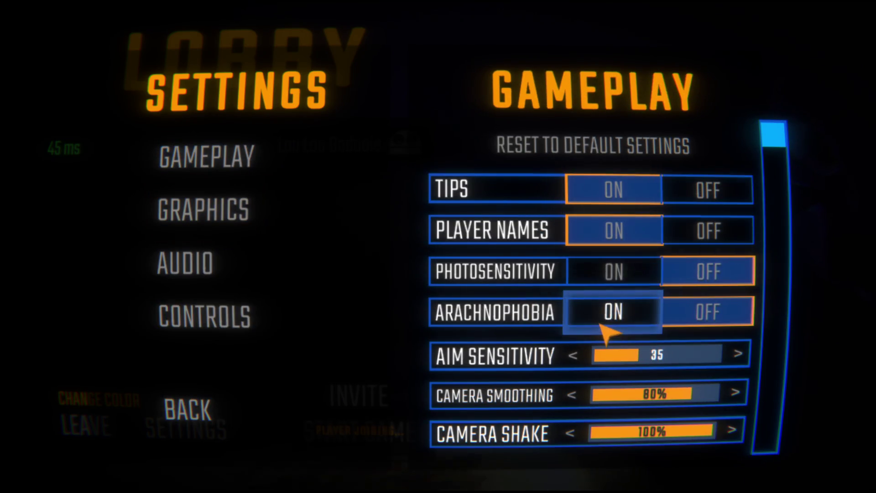
scroll(628, 315, "down", 5)
left_click(187, 264)
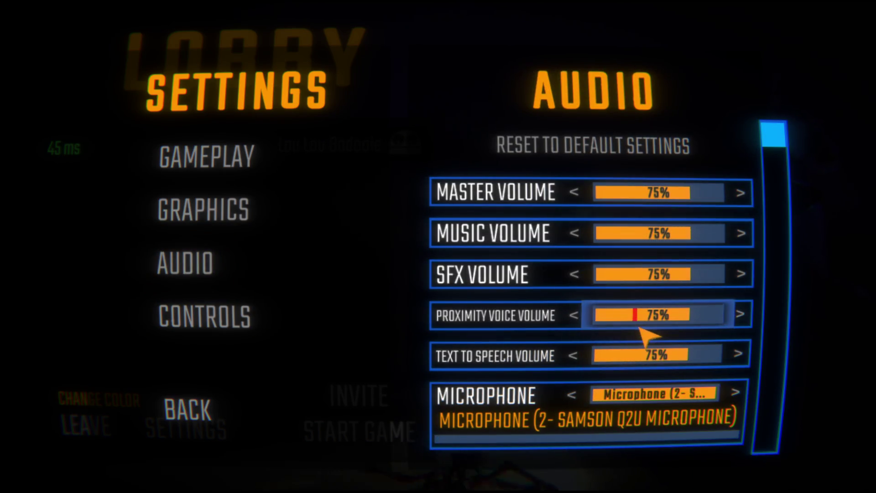
scroll(640, 327, "down", 3)
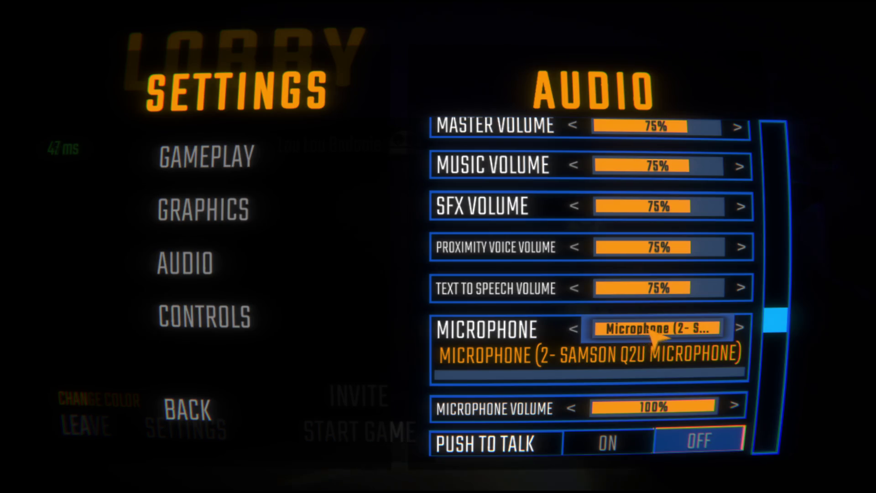
left_click(648, 332)
left_click(650, 331)
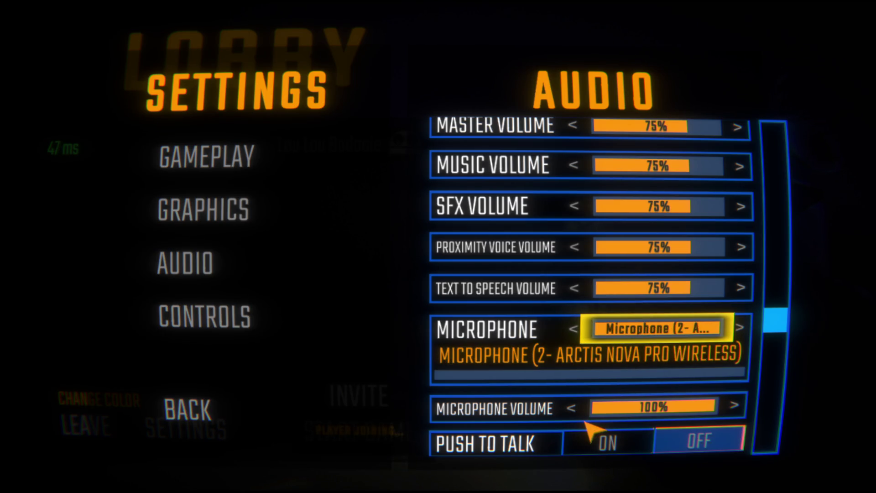
left_click(737, 326)
left_click(702, 327)
scroll(454, 382, "down", 2)
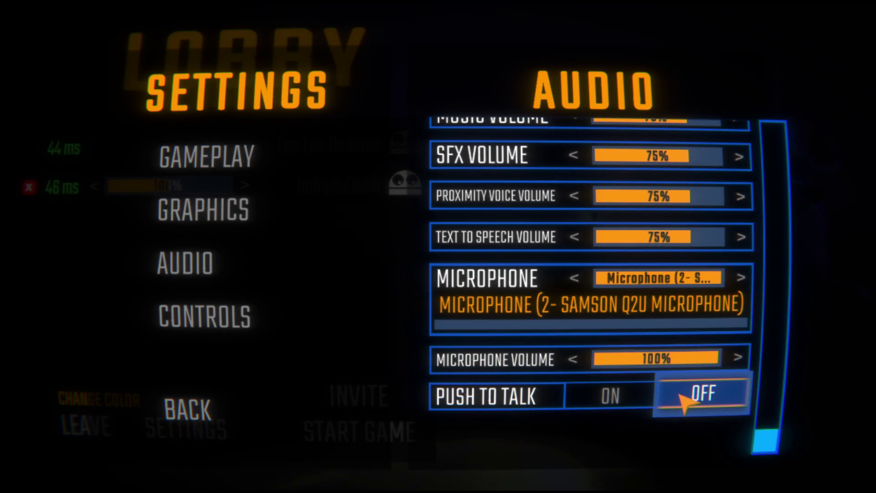
scroll(554, 307, "up", 5)
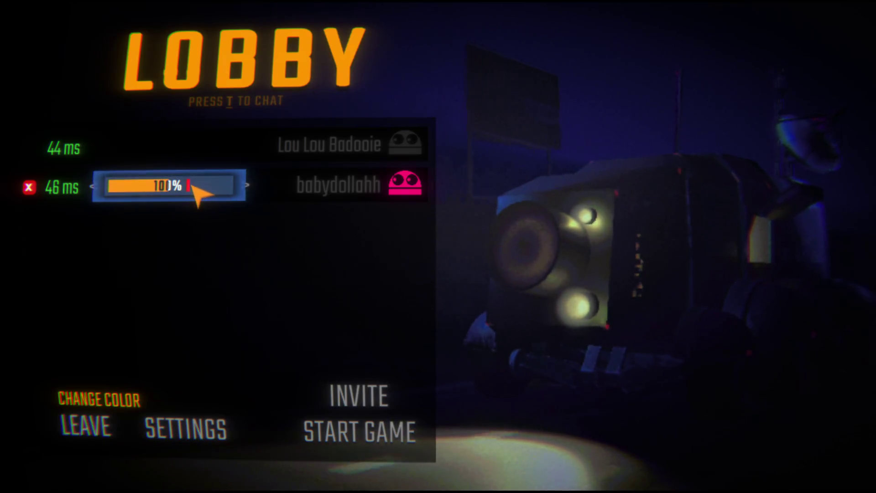
- Raise the second lobby player's voice volume to 120%, then start the game
left_click_drag(151, 182, 185, 185)
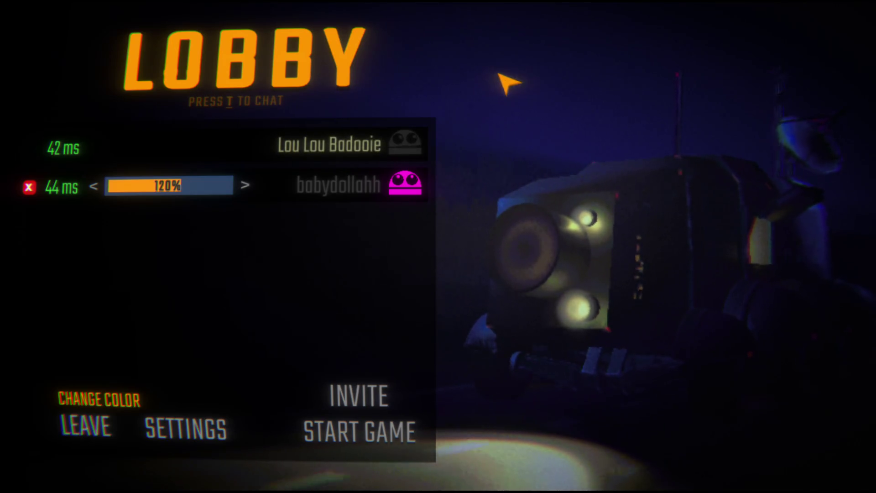
left_click(362, 426)
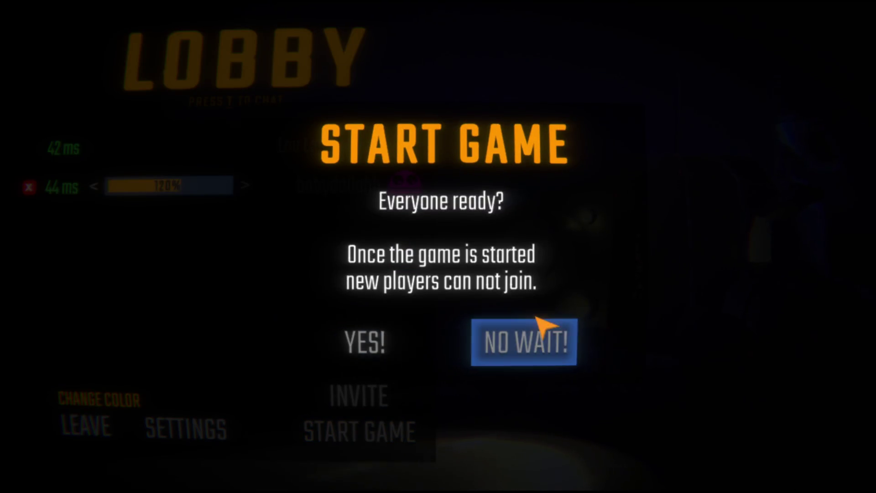
- Confirm YES! to load Level 1 Headman Manor with the crew inside the truck
left_click(381, 345)
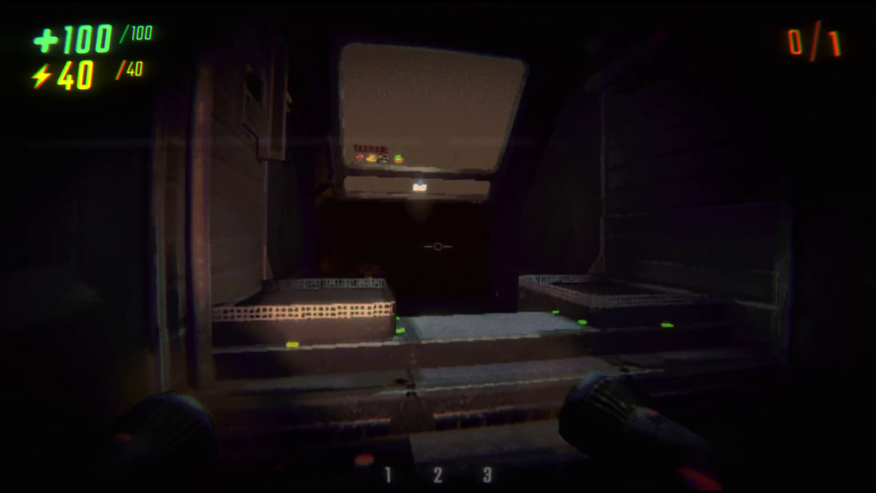
- Activate the first extraction point, showing the $0 of $9,240 haul goal
mouse_move(438, 246)
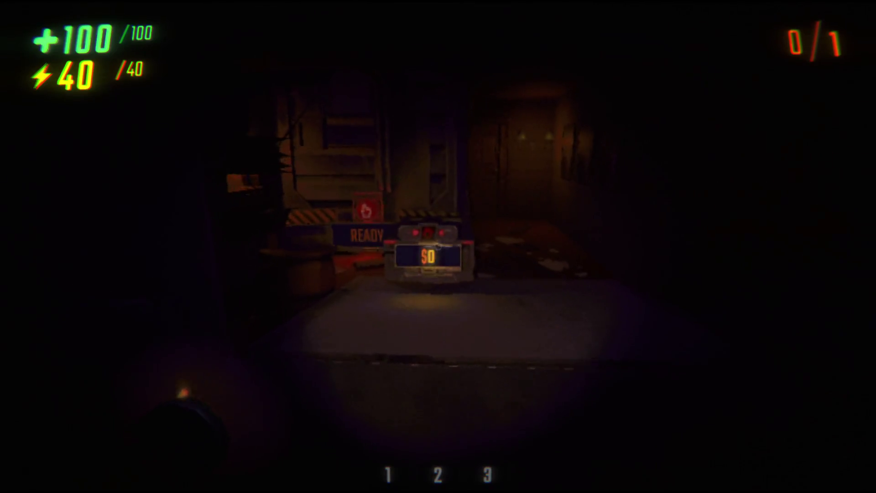
left_click(438, 247)
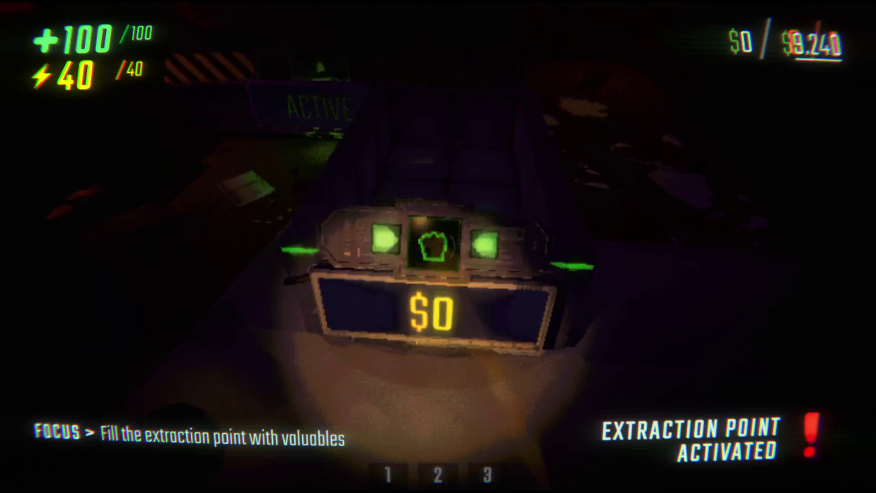
- Face the extraction device and grab the C.A.R.T., heading toward the hallway beside a teammate
left_click_drag(438, 247, 438, 247)
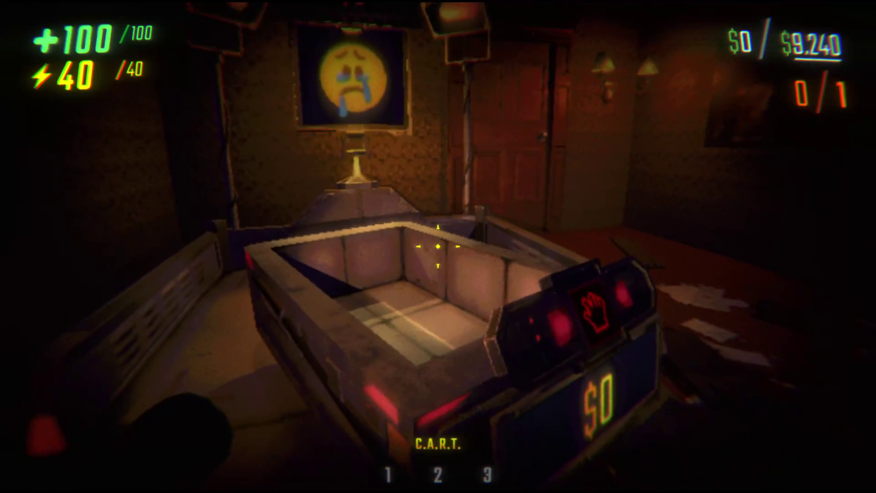
left_click_drag(438, 246, 438, 246)
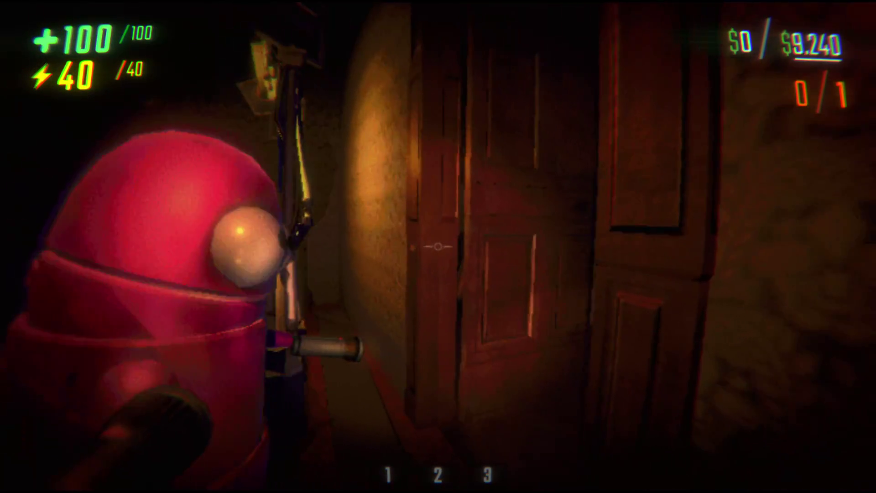
- Walk through the doorway and pull the C.A.R.T. across the dark room
key("w")
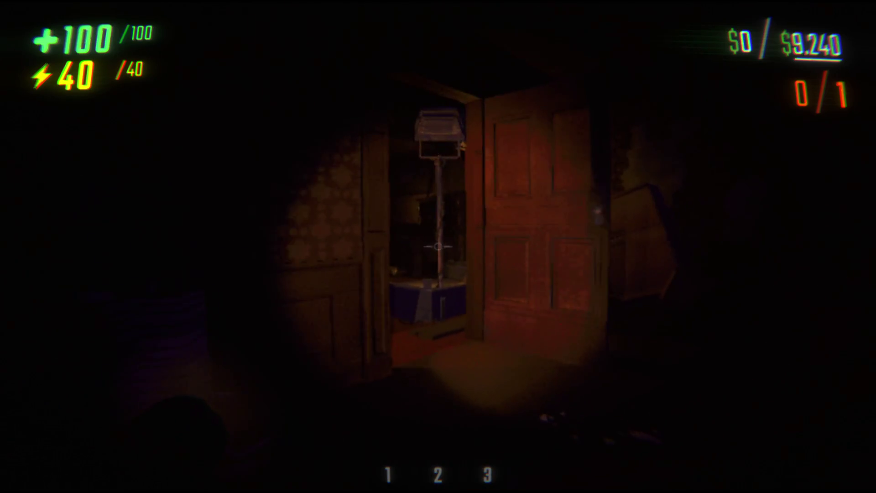
key("w")
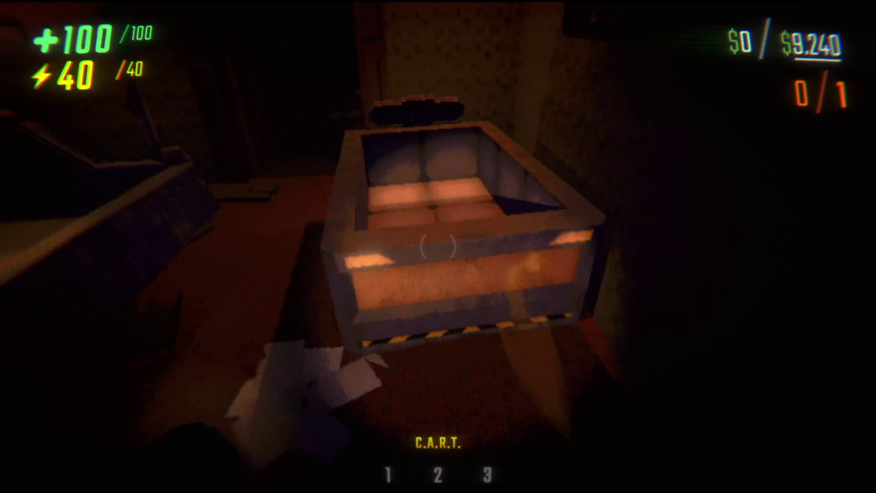
left_click_drag(438, 247, 438, 246)
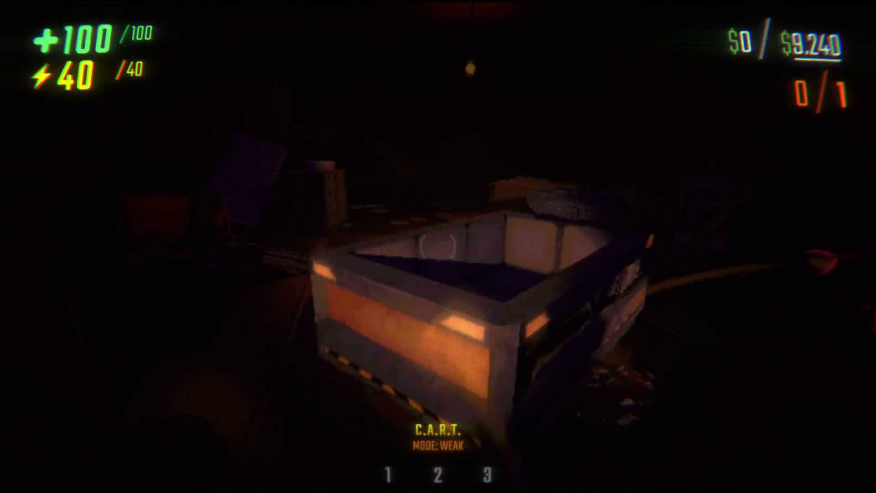
left_click_drag(438, 246, 438, 247)
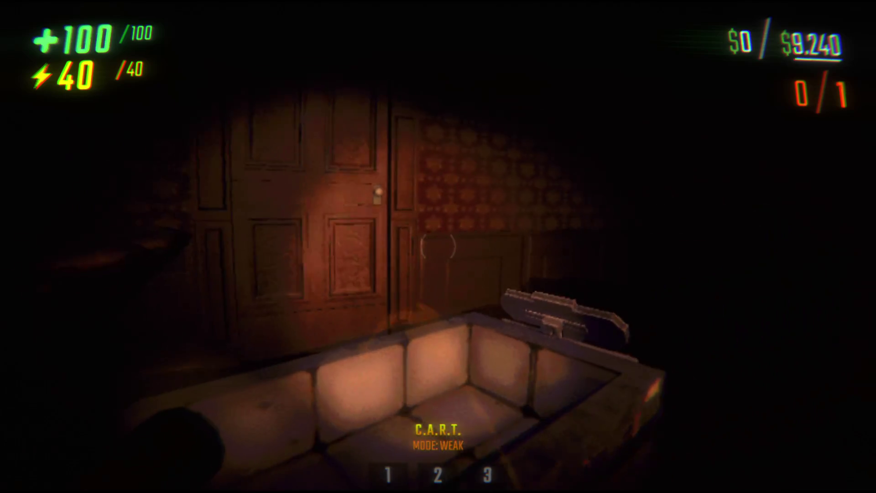
- Open the next door, walk through toward the far door, and return to the cart
key("w")
key("w")
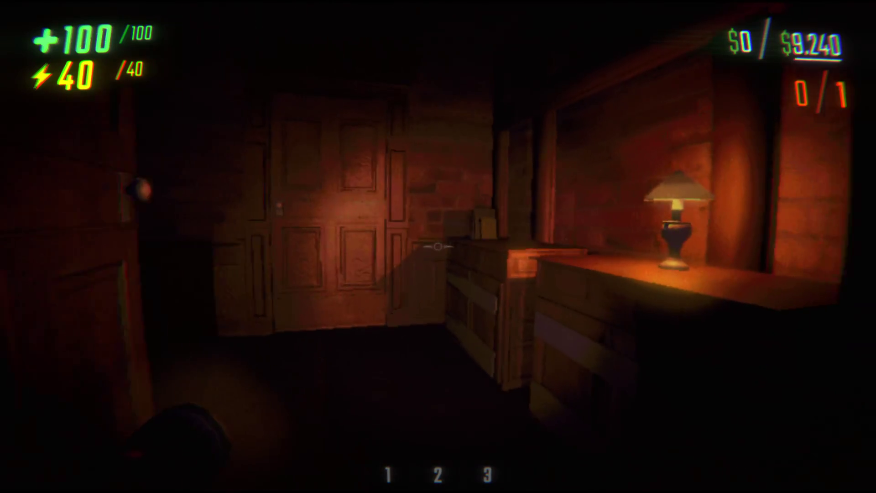
key("e")
key("w")
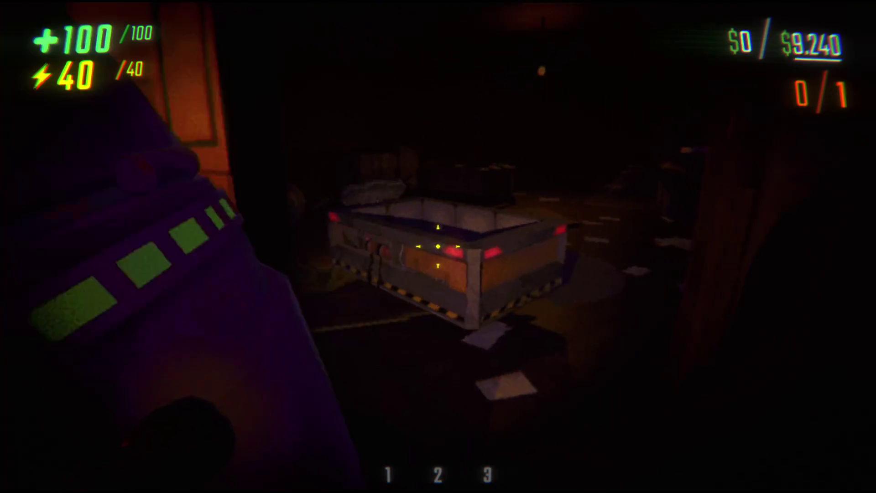
key("w")
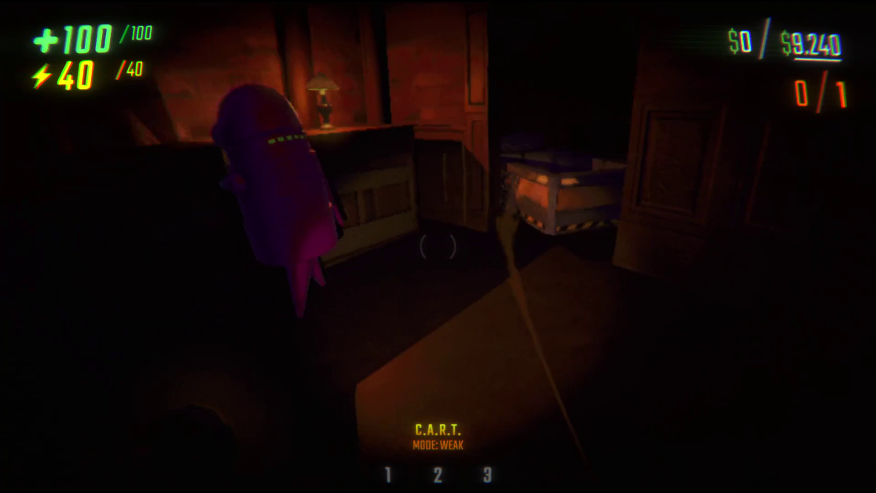